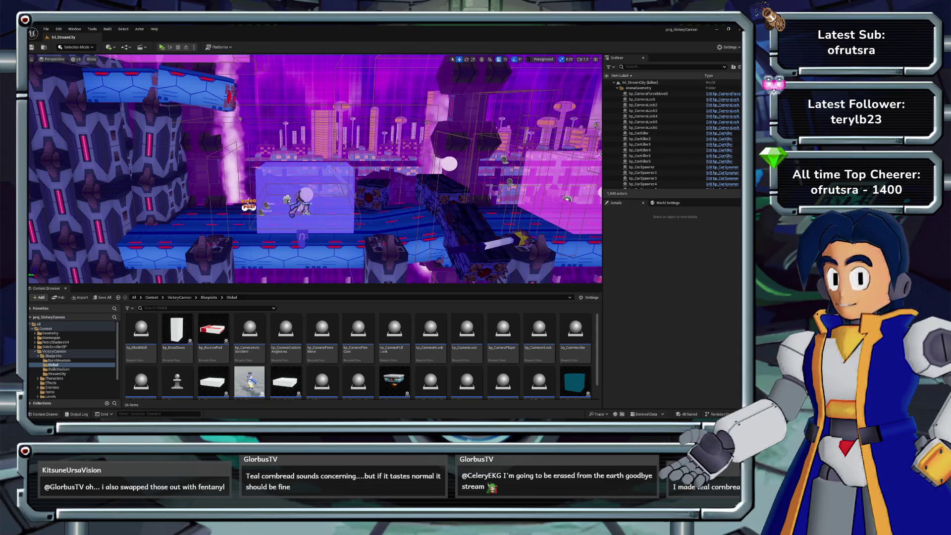
Step: Select bp_CameraVLock2, bp_CameraFullLock14, bp_CameraFullLock12 and bp_CameraHardLock in turn along the stage
{"action": "left_click", "coordinate": [238, 210]}
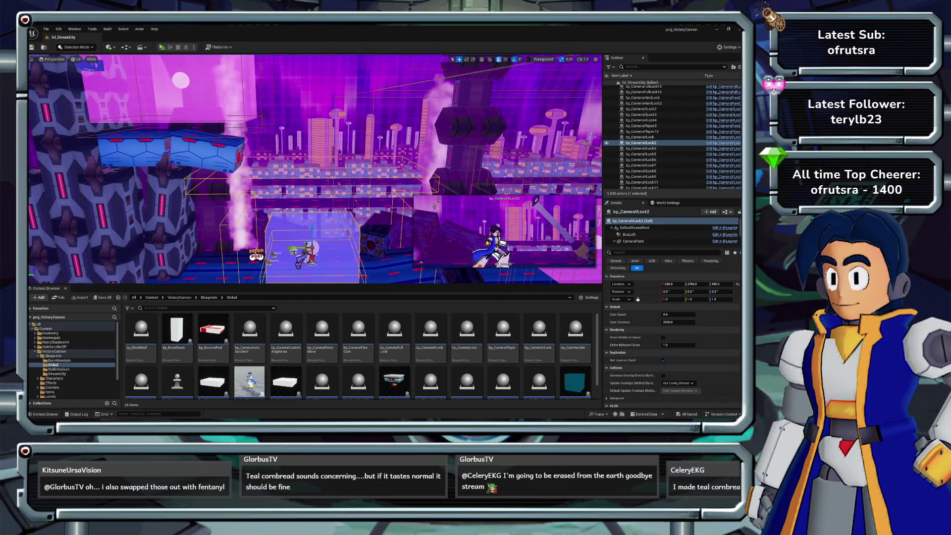
{"action": "left_click", "coordinate": [124, 104]}
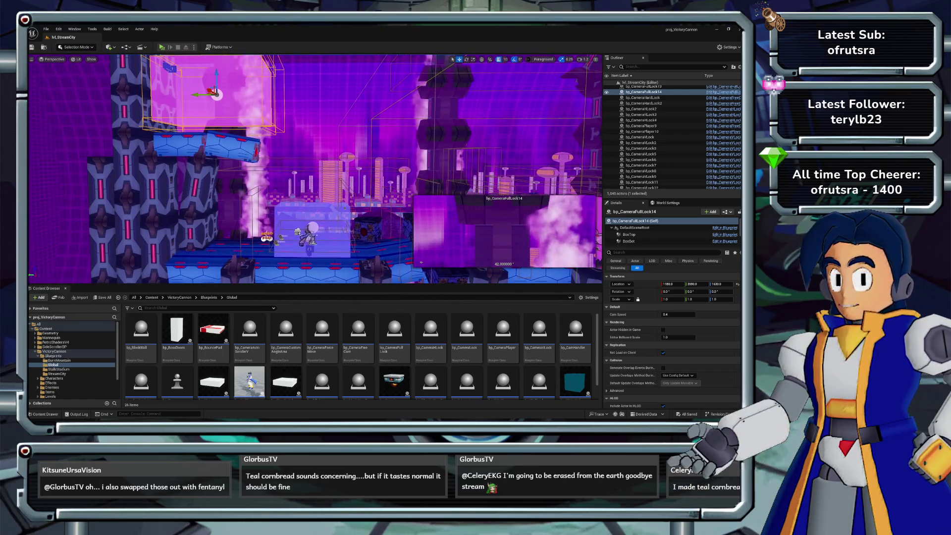
{"action": "left_click", "coordinate": [641, 143]}
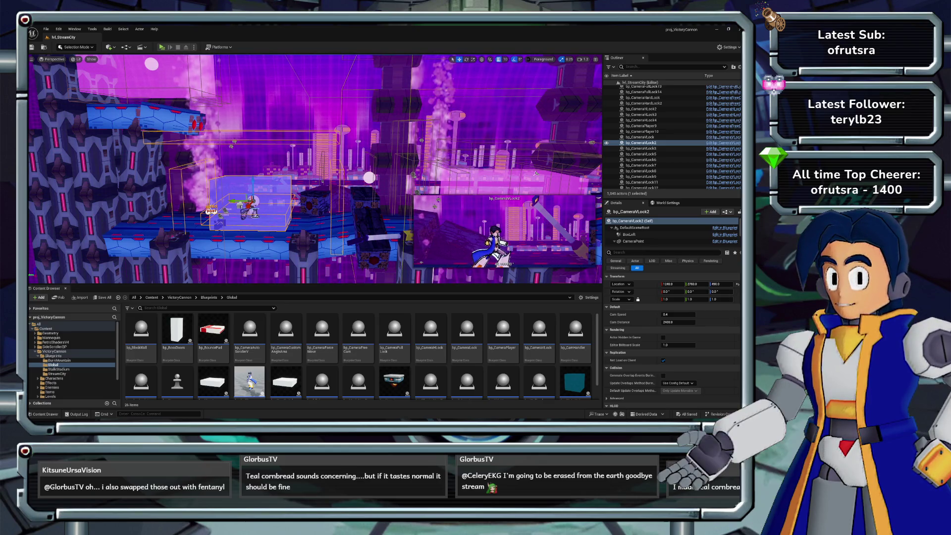
{"action": "key", "text": "d"}
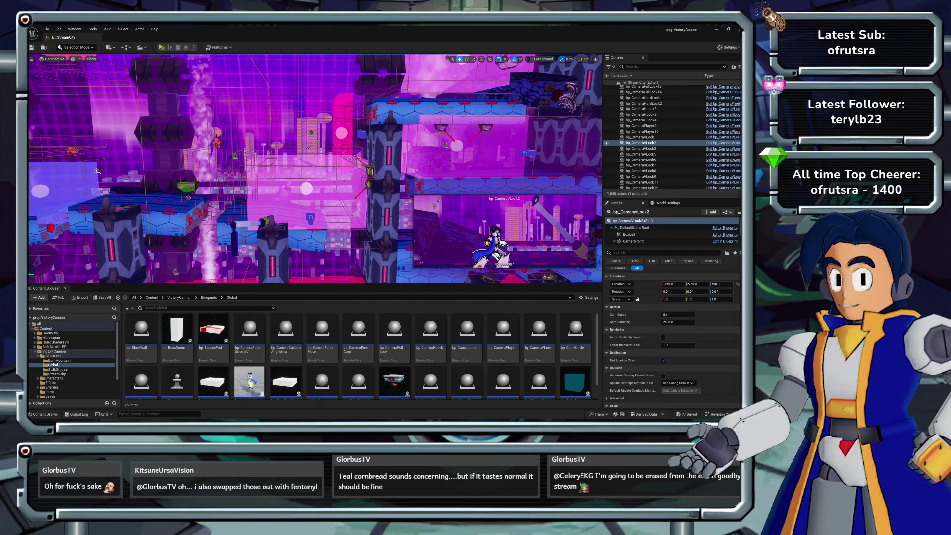
{"action": "left_click", "coordinate": [306, 191]}
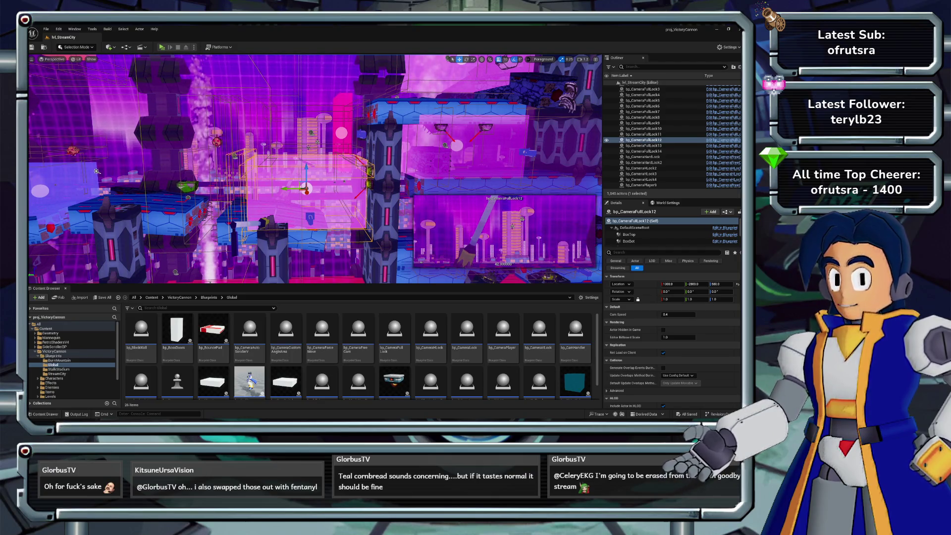
{"action": "key", "text": "e"}
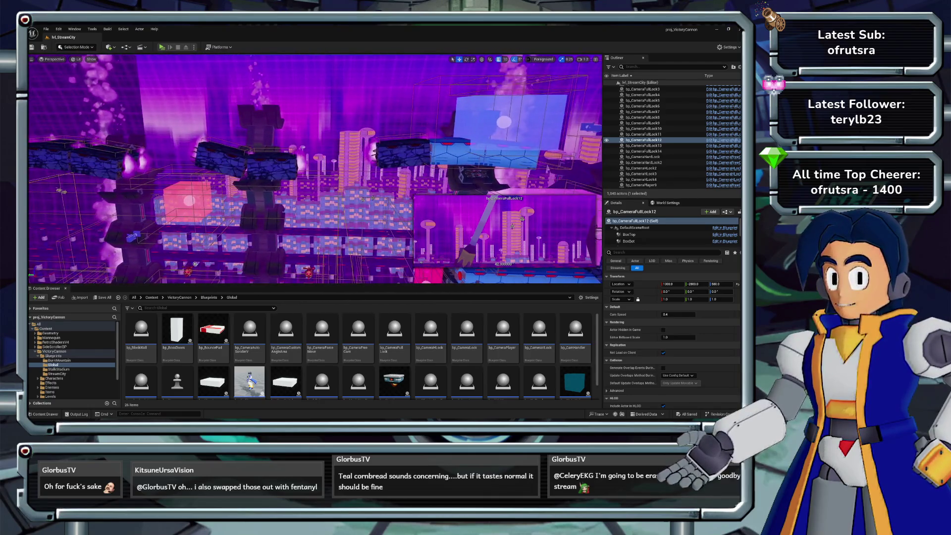
{"action": "left_click", "coordinate": [189, 198]}
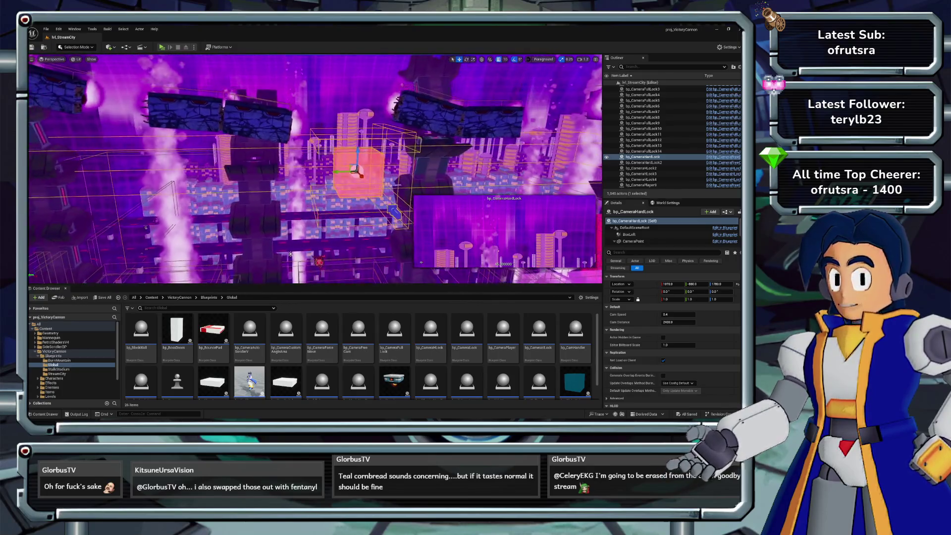
{"action": "key", "text": "q"}
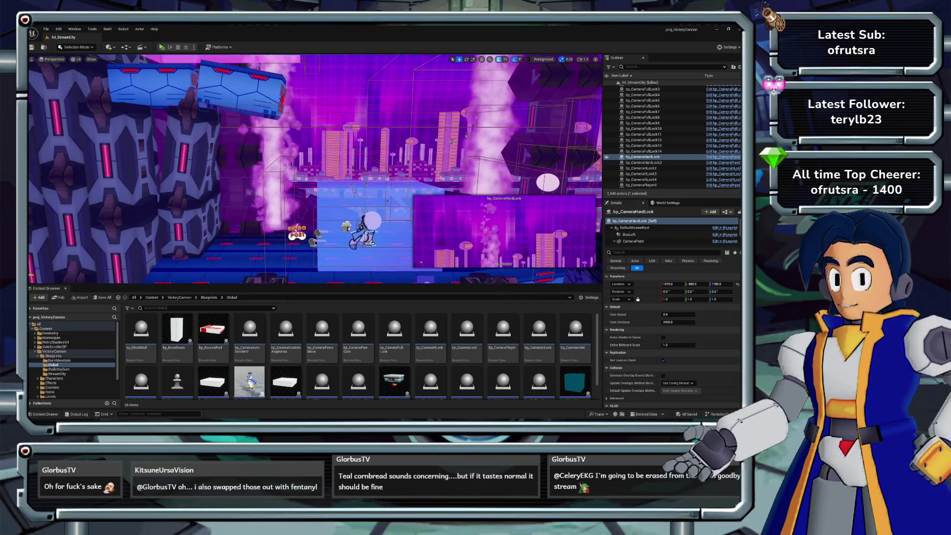
{"action": "key", "text": "a"}
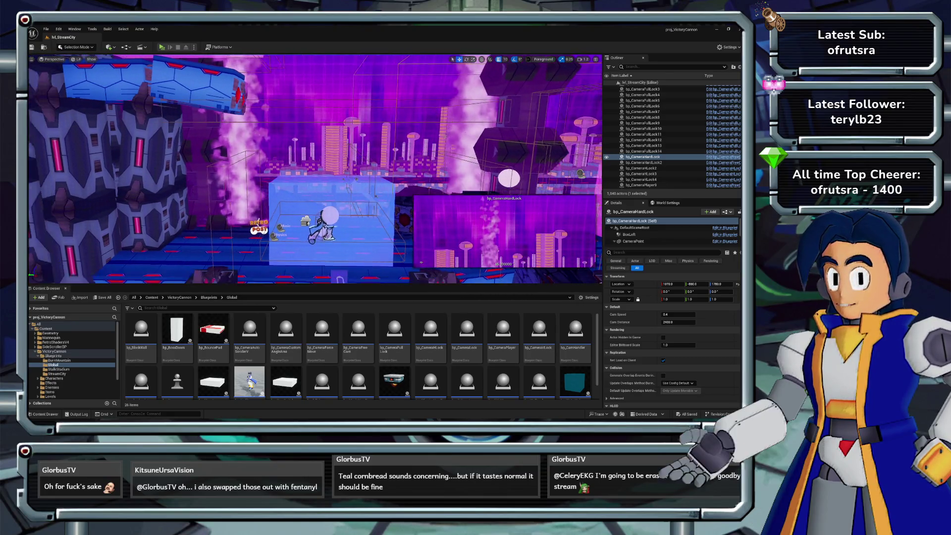
{"action": "key", "text": "w"}
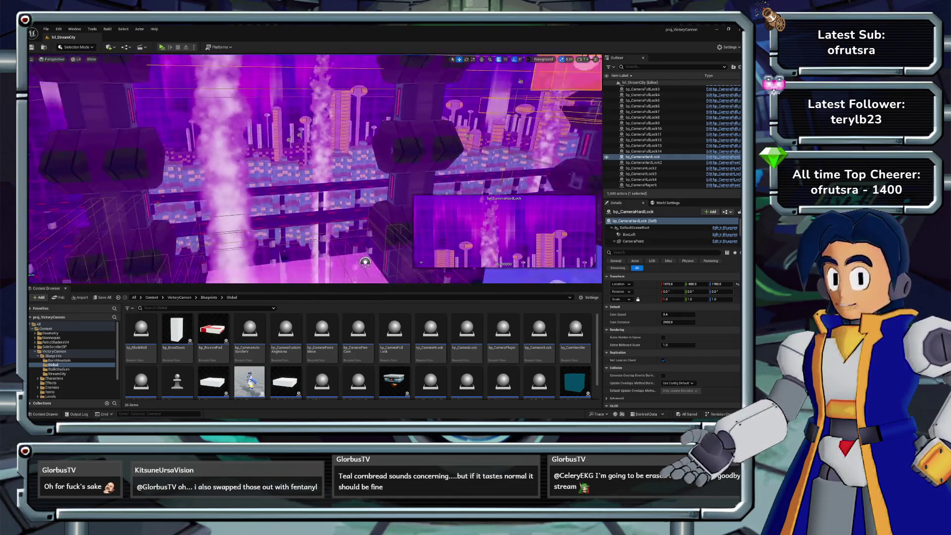
{"action": "key", "text": "w"}
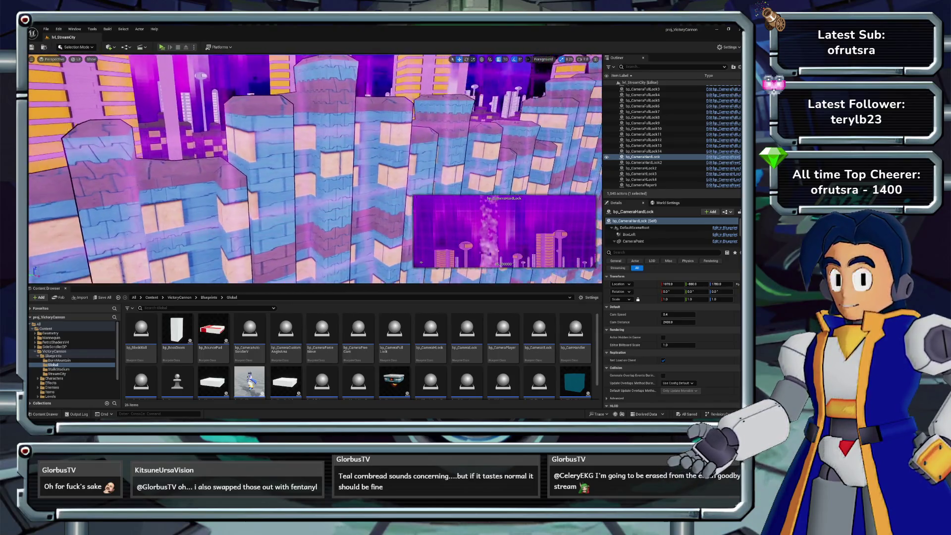
{"action": "key", "text": "s"}
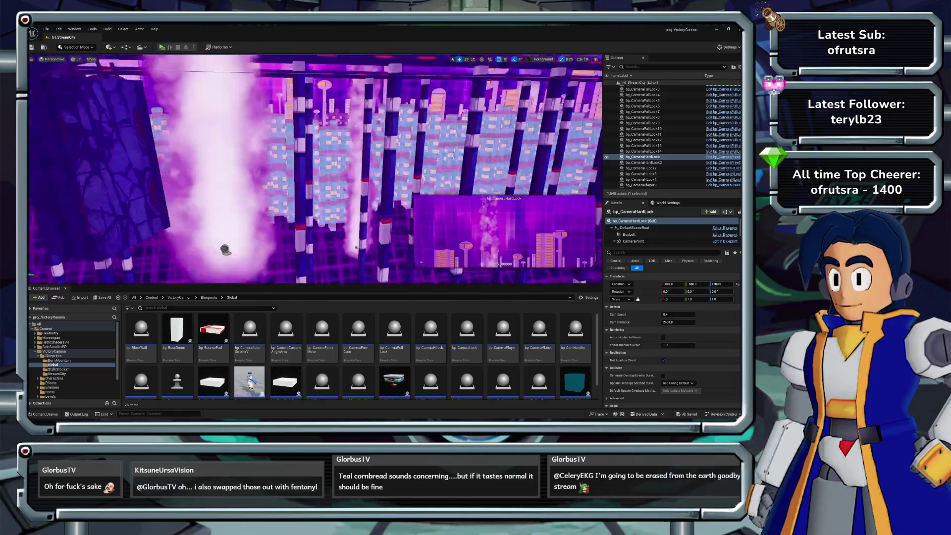
{"action": "key", "text": "w"}
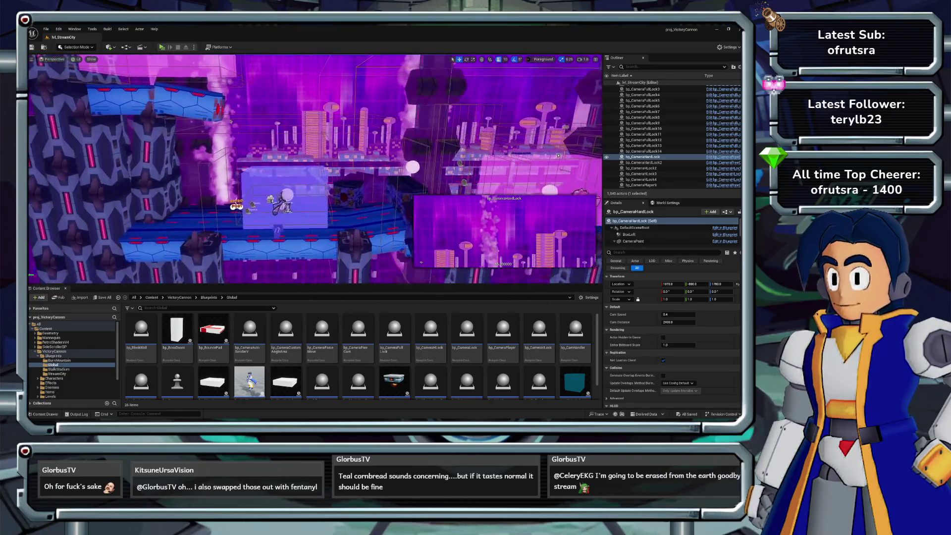
{"action": "key", "text": "q"}
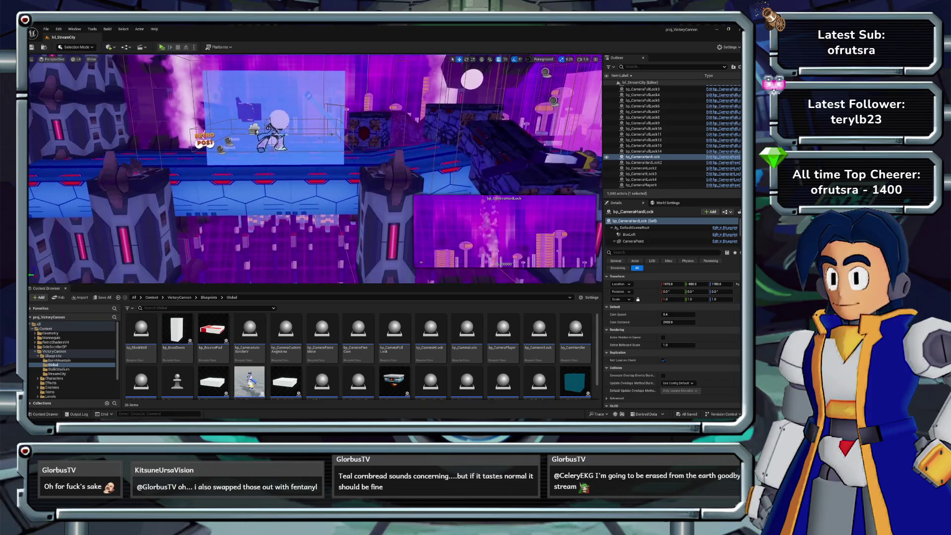
{"action": "key", "text": "d"}
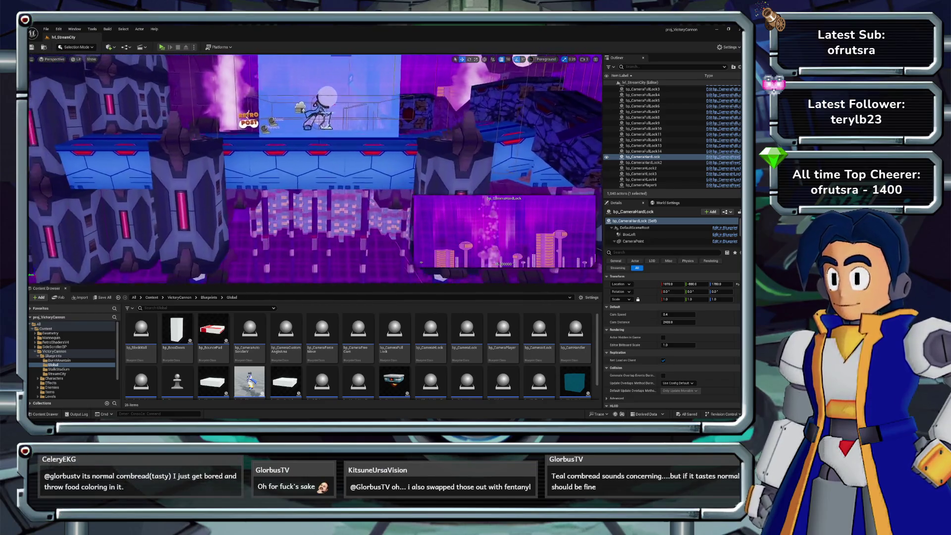
{"action": "key", "text": "d"}
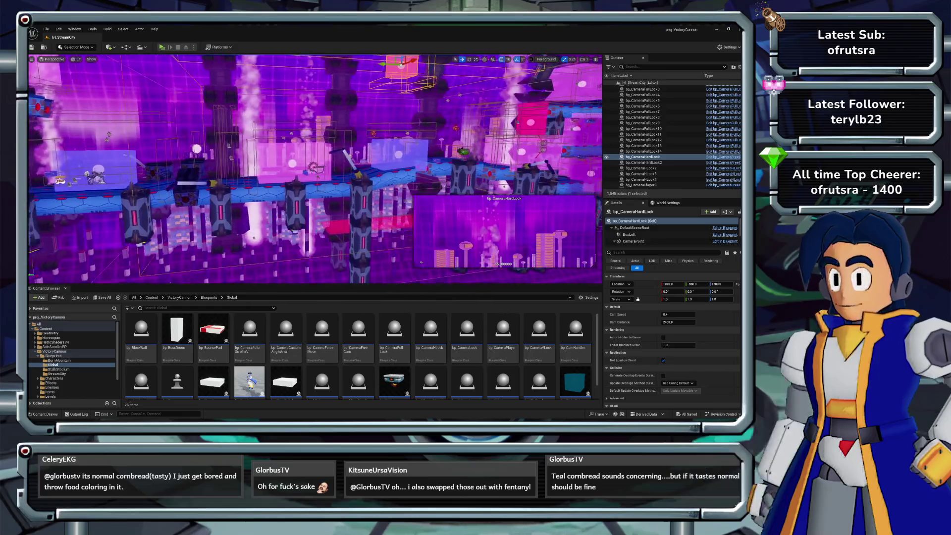
{"action": "key", "text": "a"}
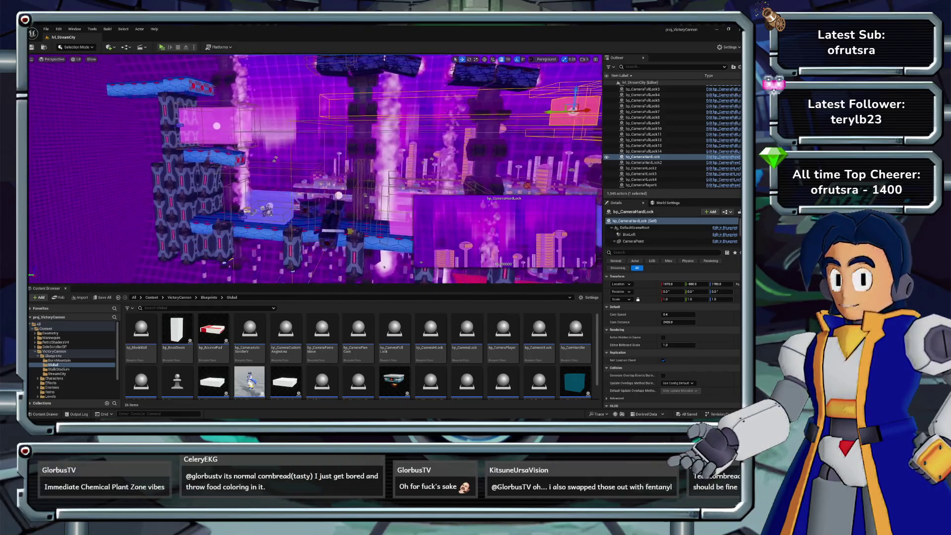
{"action": "key", "text": "d"}
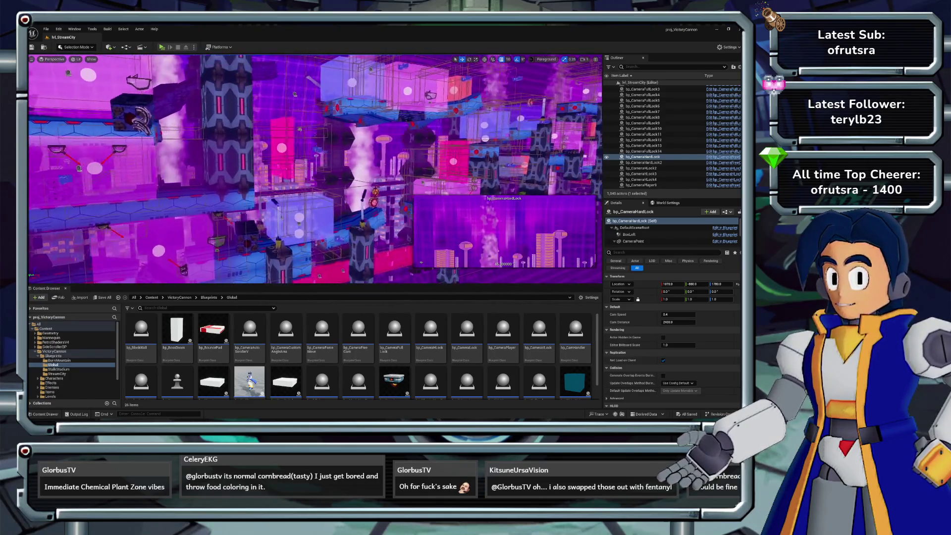
{"action": "key", "text": "w"}
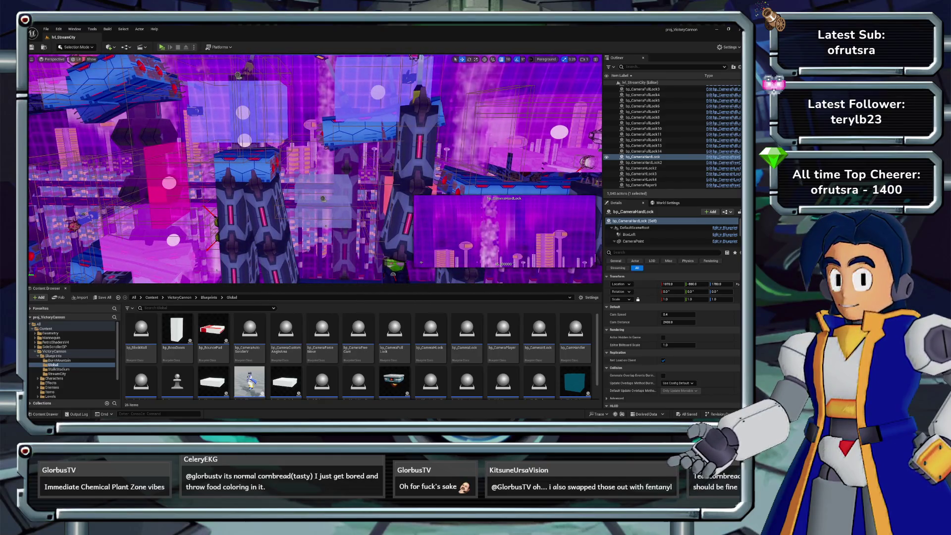
{"action": "left_click", "coordinate": [323, 198]}
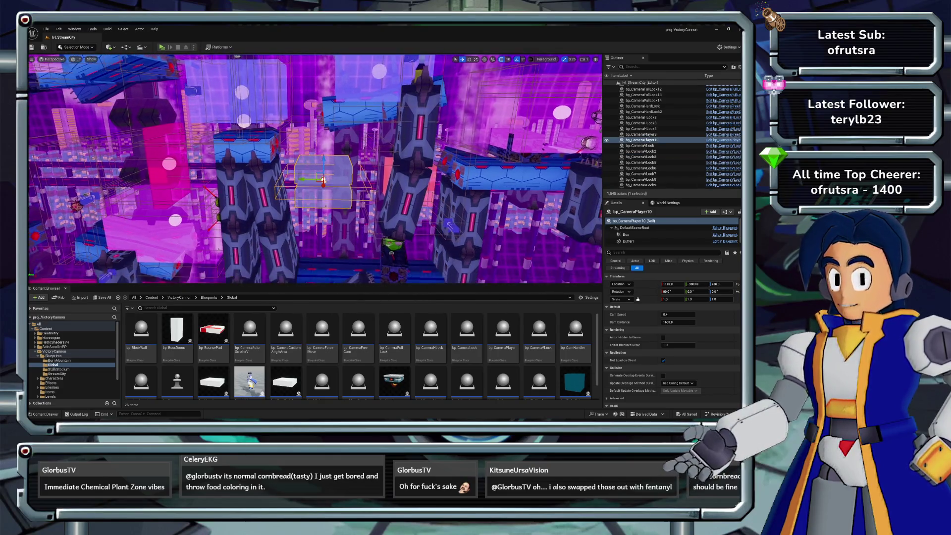
Step: Delete bp_CameraPlayer10 and fly up to the tall pillars
{"action": "key", "text": "Delete"}
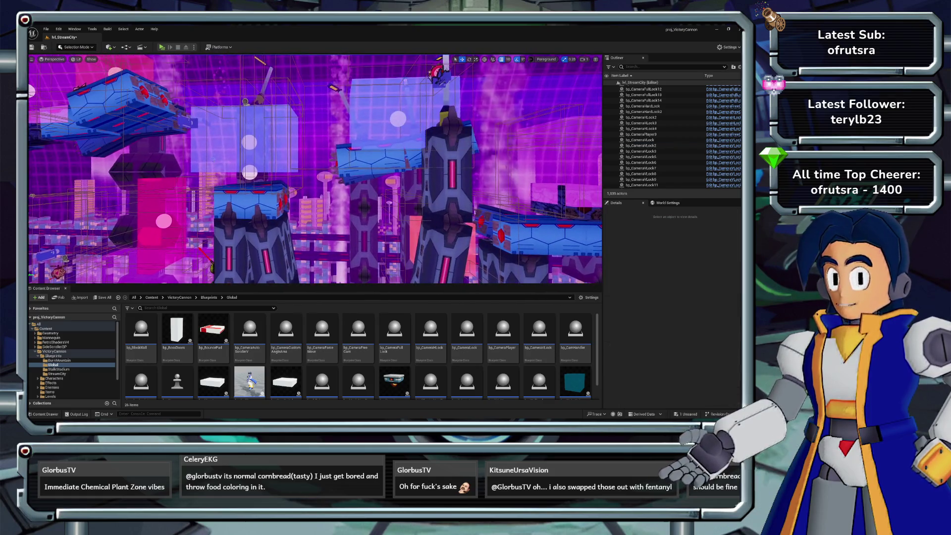
{"action": "key", "text": "a"}
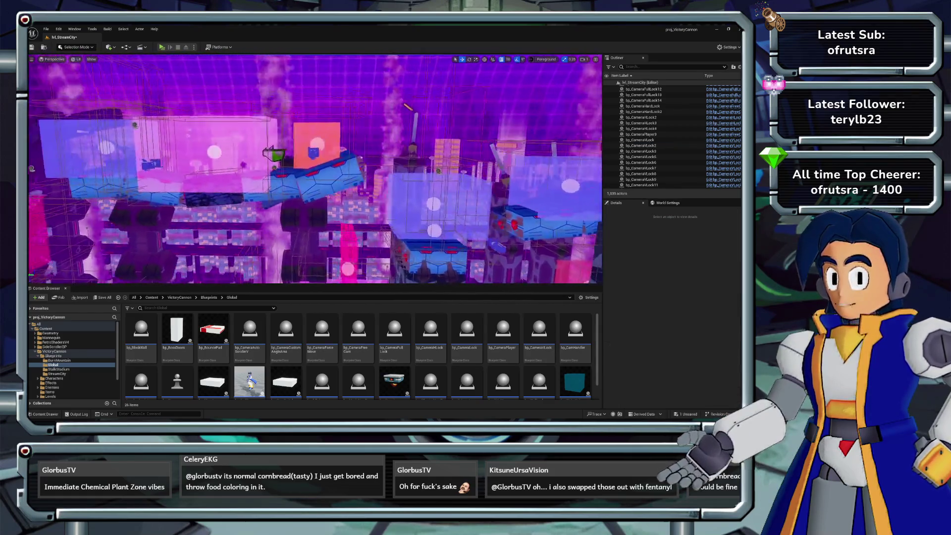
{"action": "key", "text": "w"}
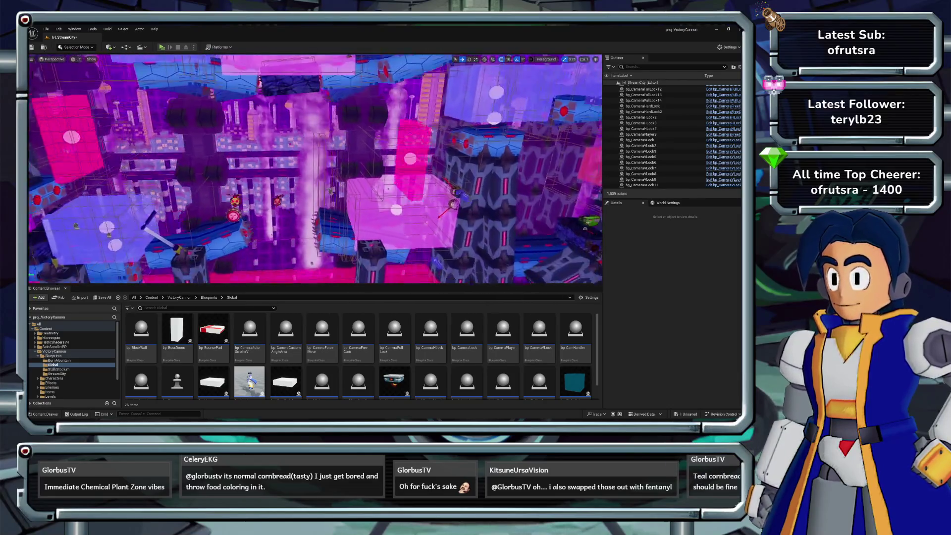
{"action": "key", "text": "d"}
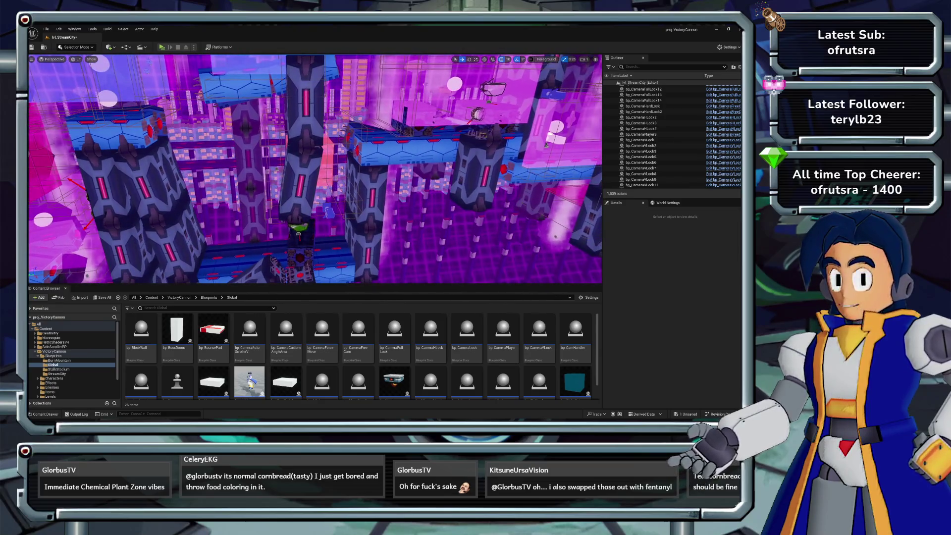
Step: Select bp_CameraPlayer9 and nudge it along the stage to Y -9950
{"action": "left_click", "coordinate": [304, 161]}
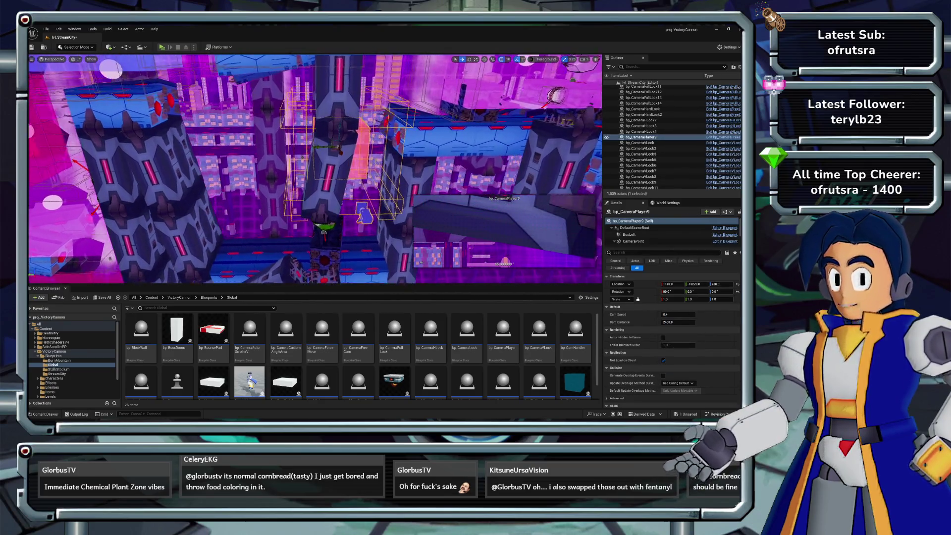
{"action": "key", "text": "d"}
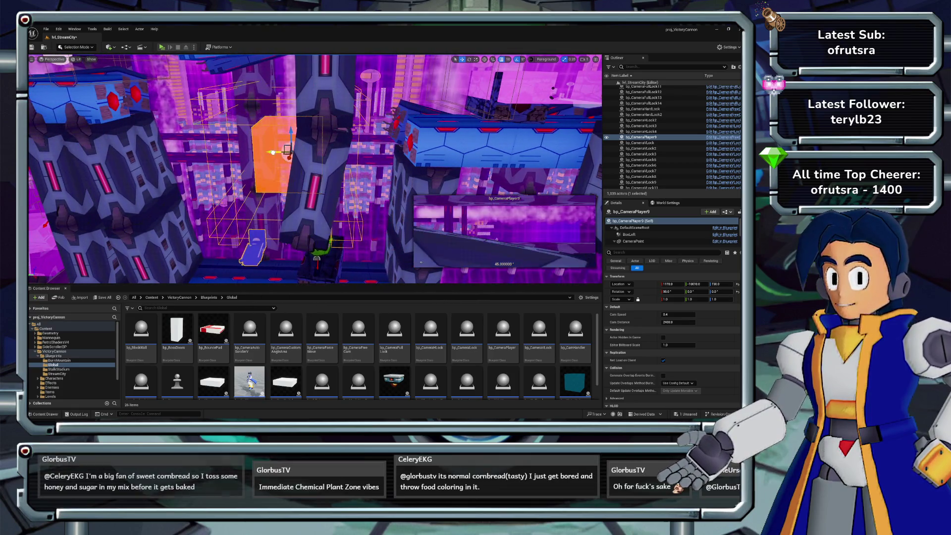
{"action": "key", "text": "w"}
{"action": "key", "text": "e"}
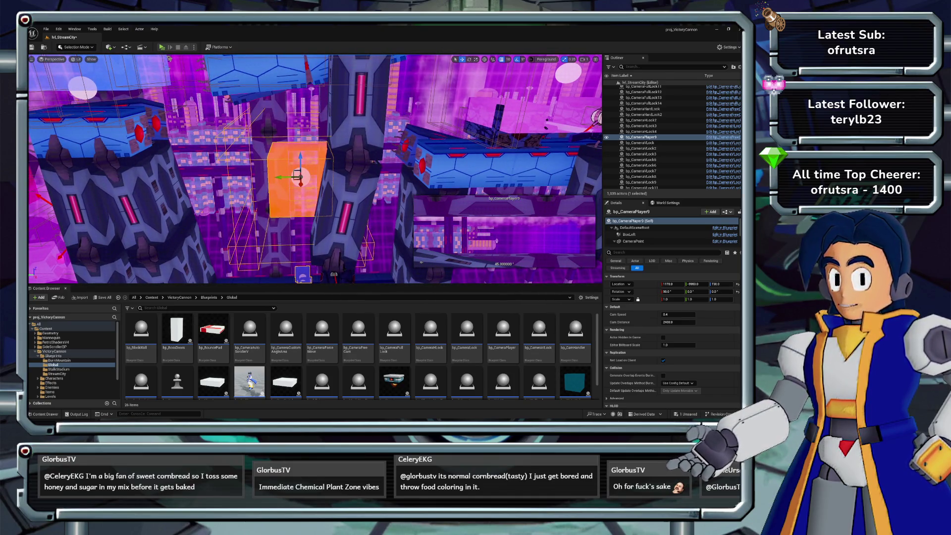
Step: Switch BoxTop's mobility to Static and back to Movable, then delete bp_CameraPlayer9
{"action": "scroll", "coordinate": [674, 232], "scroll_direction": "down", "scroll_amount": 4}
{"action": "left_click", "coordinate": [638, 237]}
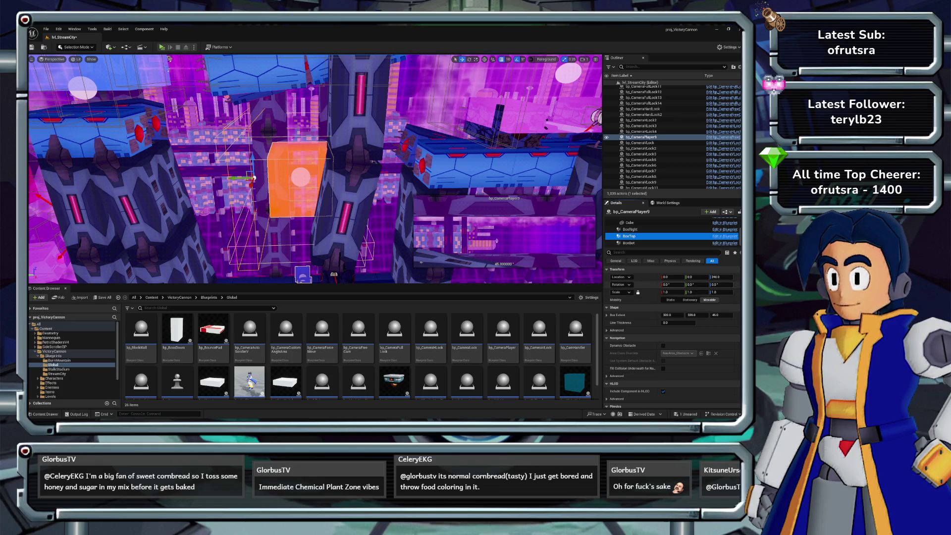
{"action": "left_click", "coordinate": [670, 299]}
{"action": "left_click", "coordinate": [710, 300]}
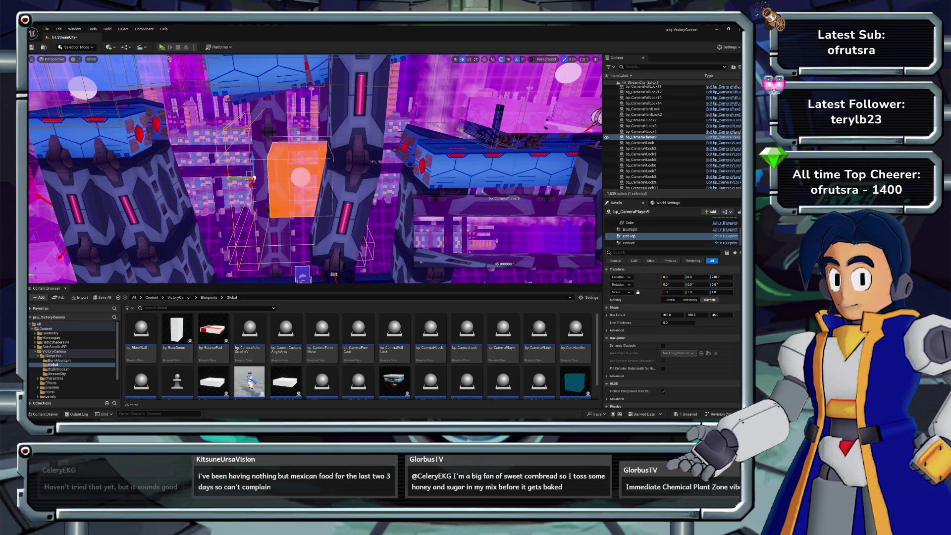
{"action": "key", "text": "Delete"}
Step: Delete bp_CameraPlayer9 and browse to the Content/Blueprints/Global folder
{"action": "key", "text": "ctrl+z"}
{"action": "key", "text": "Delete"}
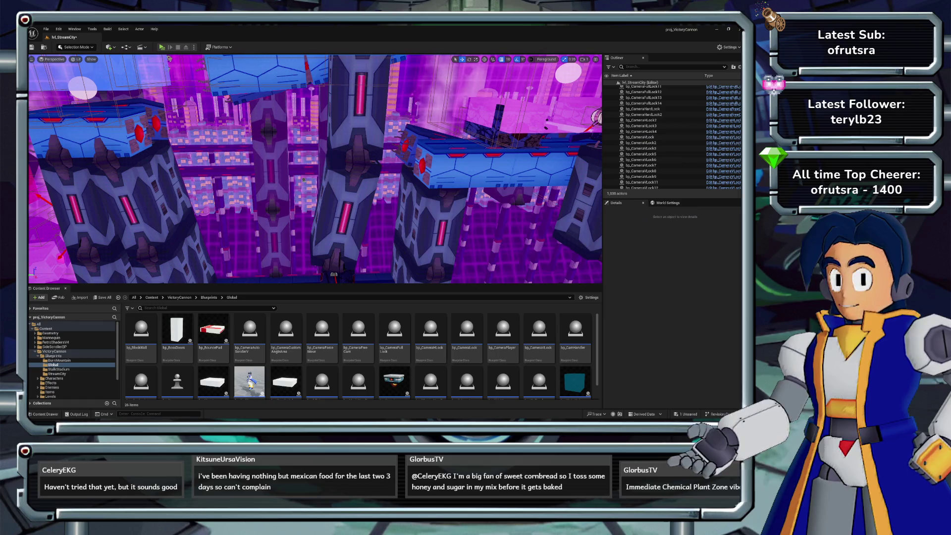
{"action": "left_click", "coordinate": [209, 297]}
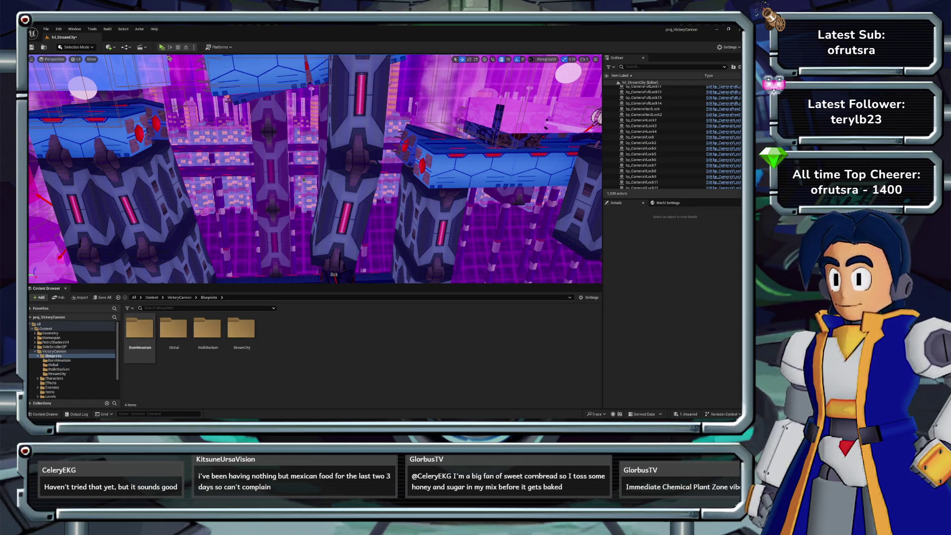
{"action": "double_click", "coordinate": [173, 329]}
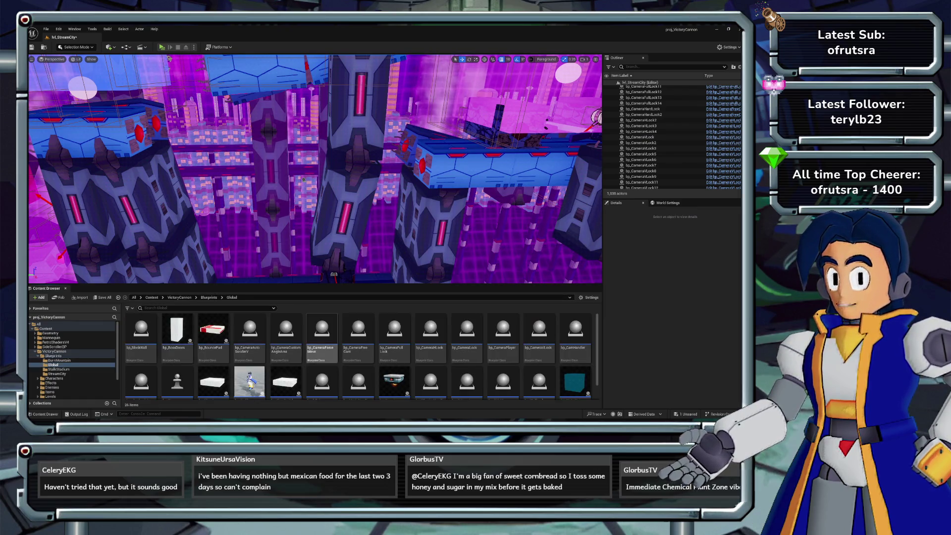
Step: Place a bp_CameraFreeCam volume among the pillars and raise it to platform height
{"action": "scroll", "coordinate": [361, 357], "scroll_direction": "up", "scroll_amount": 1}
{"action": "left_click_drag", "start_coordinate": [317, 178], "coordinate": [329, 146]}
{"action": "left_click_drag", "start_coordinate": [357, 329], "coordinate": [298, 225]}
{"action": "mouse_move", "coordinate": [317, 179]}
{"action": "left_mouse_down"}
{"action": "mouse_move", "coordinate": [317, 148]}
{"action": "mouse_move", "coordinate": [323, 169]}
{"action": "mouse_move", "coordinate": [314, 151]}
{"action": "mouse_move", "coordinate": [323, 159]}
{"action": "left_mouse_up"}
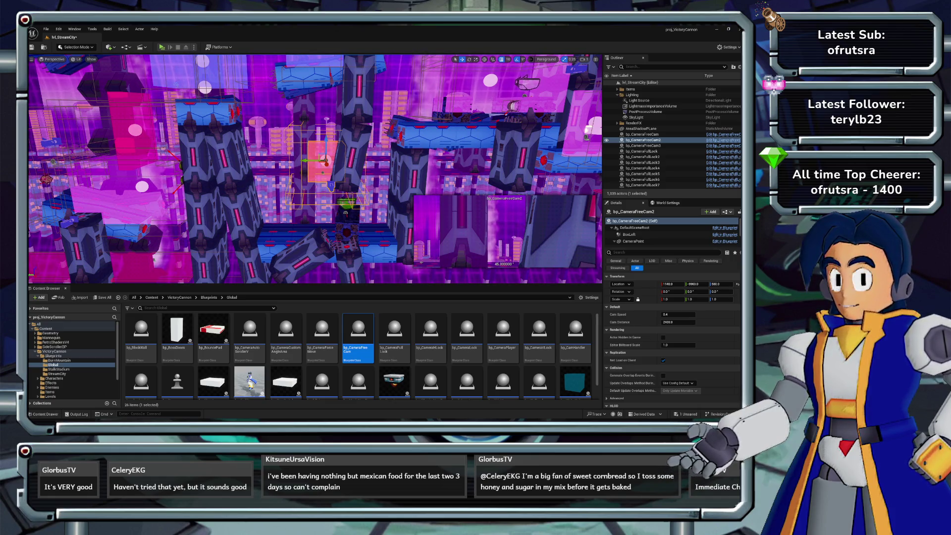
Step: Set bp_CameraFreeCam2's BoxTop Box Extent Y to about 574 and shift it 50 units along Y
{"action": "scroll", "coordinate": [673, 232], "scroll_direction": "down", "scroll_amount": 5}
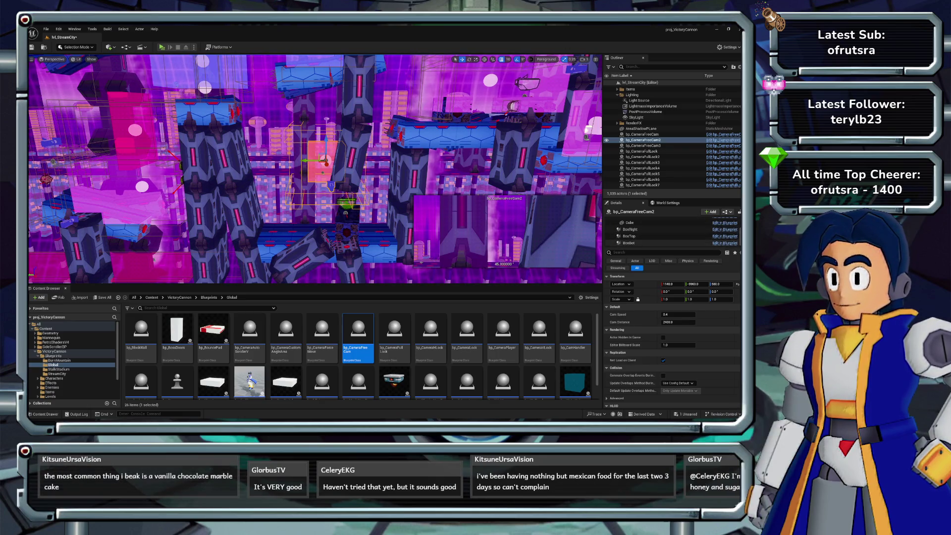
{"action": "left_click", "coordinate": [643, 236]}
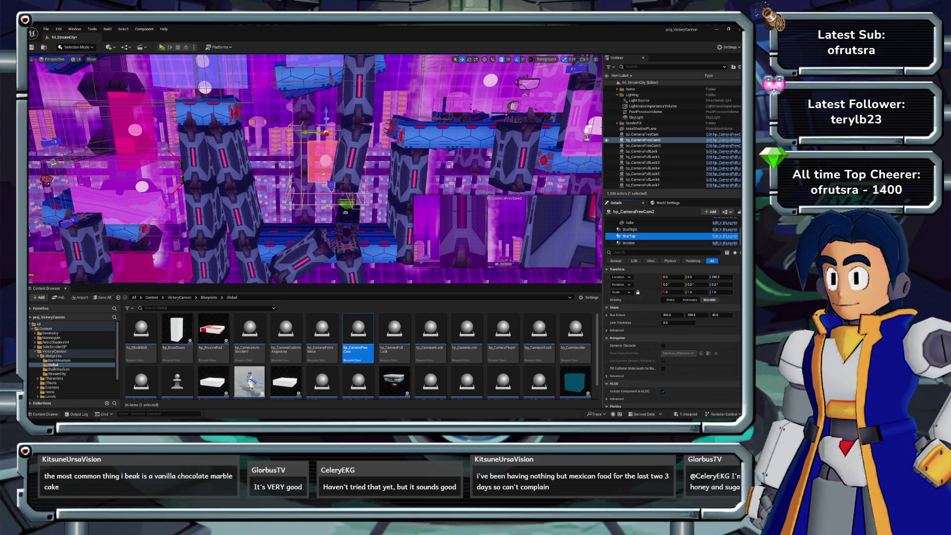
{"action": "mouse_move", "coordinate": [696, 315]}
{"action": "left_mouse_down"}
{"action": "mouse_move", "coordinate": [733, 315]}
{"action": "mouse_move", "coordinate": [715, 315]}
{"action": "left_mouse_up"}
{"action": "left_click_drag", "start_coordinate": [317, 133], "coordinate": [304, 132]}
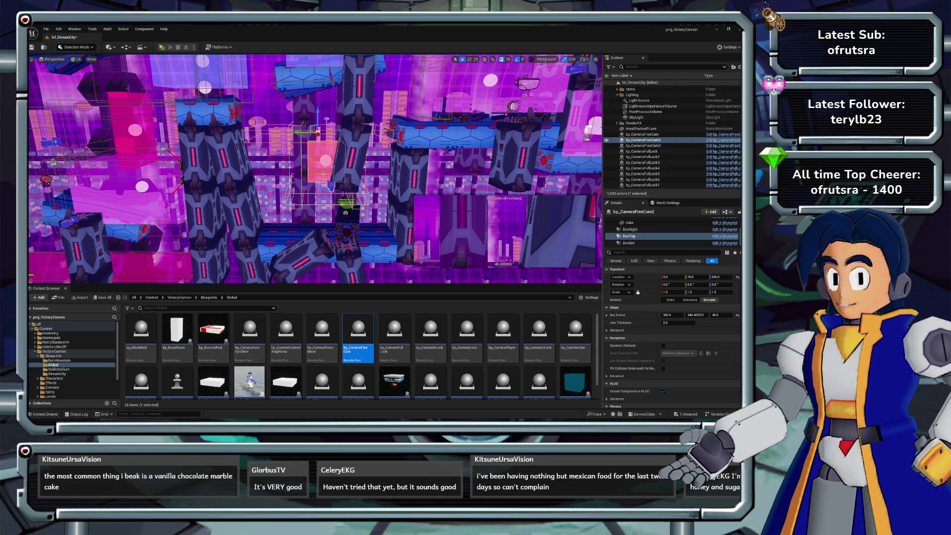
{"action": "left_click_drag", "start_coordinate": [696, 315], "coordinate": [710, 315]}
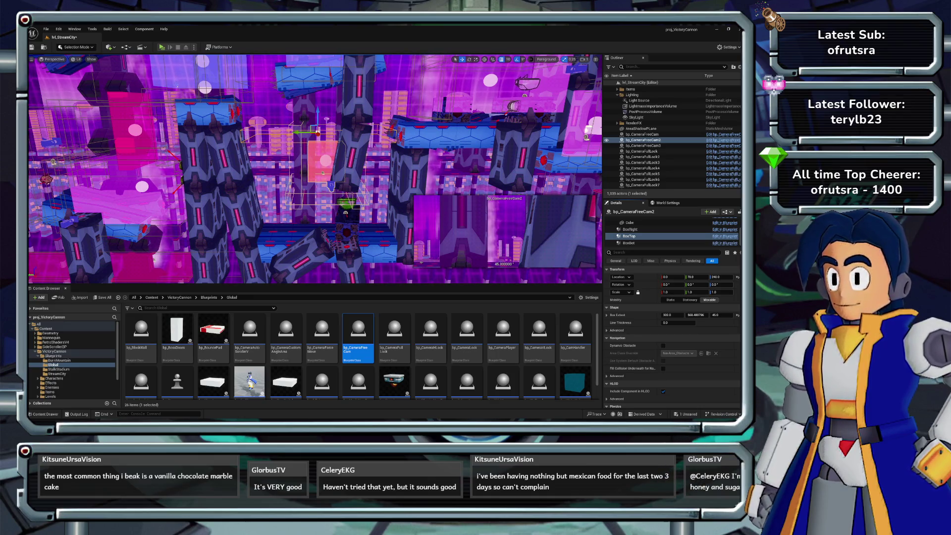
{"action": "key", "text": "e"}
{"action": "key", "text": "f"}
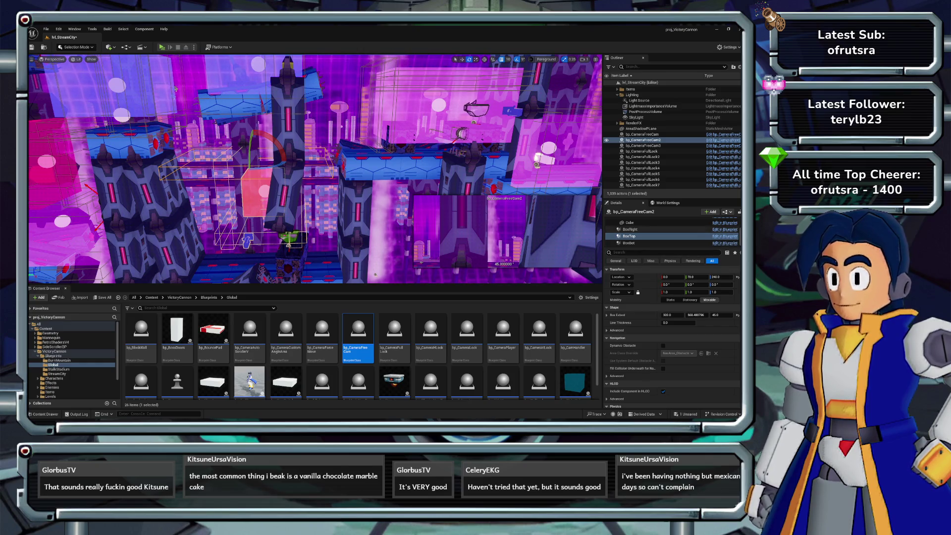
Step: Raise bp_CameraFreeCam2's BoxRight box 250 units up
{"action": "left_click", "coordinate": [630, 229]}
{"action": "left_click_drag", "start_coordinate": [286, 189], "coordinate": [306, 154]}
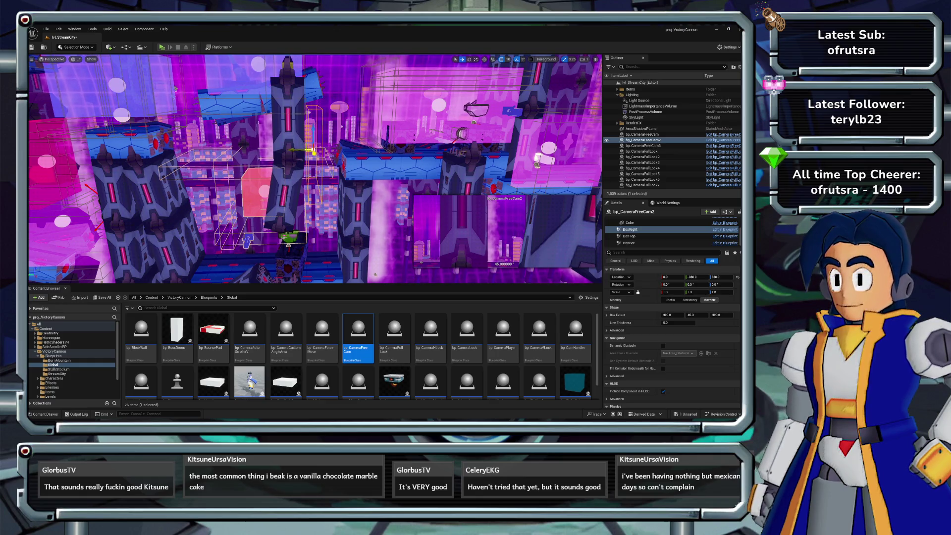
{"action": "scroll", "coordinate": [664, 233], "scroll_direction": "up", "scroll_amount": 2}
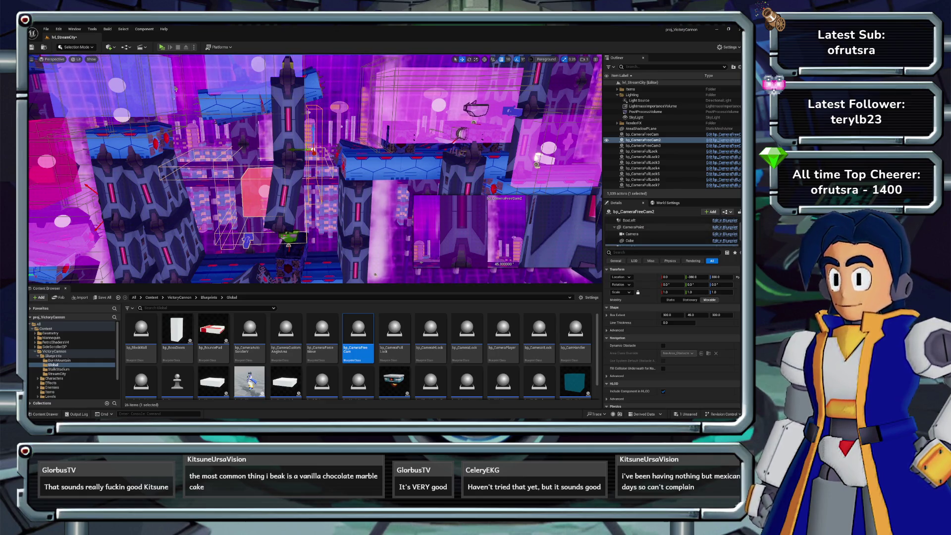
{"action": "scroll", "coordinate": [663, 230], "scroll_direction": "down", "scroll_amount": 2}
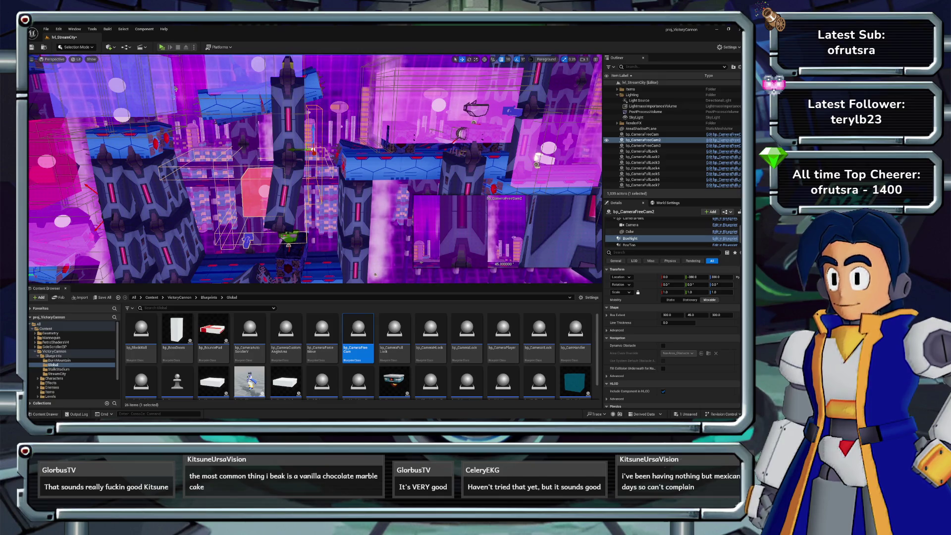
{"action": "scroll", "coordinate": [664, 230], "scroll_direction": "up", "scroll_amount": 2}
Step: Frame the BoxLeft box and move it outward and upward
{"action": "left_click", "coordinate": [629, 229]}
{"action": "key", "text": "f"}
{"action": "mouse_move", "coordinate": [286, 194]}
{"action": "left_mouse_down"}
{"action": "mouse_move", "coordinate": [267, 173]}
{"action": "mouse_move", "coordinate": [291, 170]}
{"action": "left_mouse_up"}
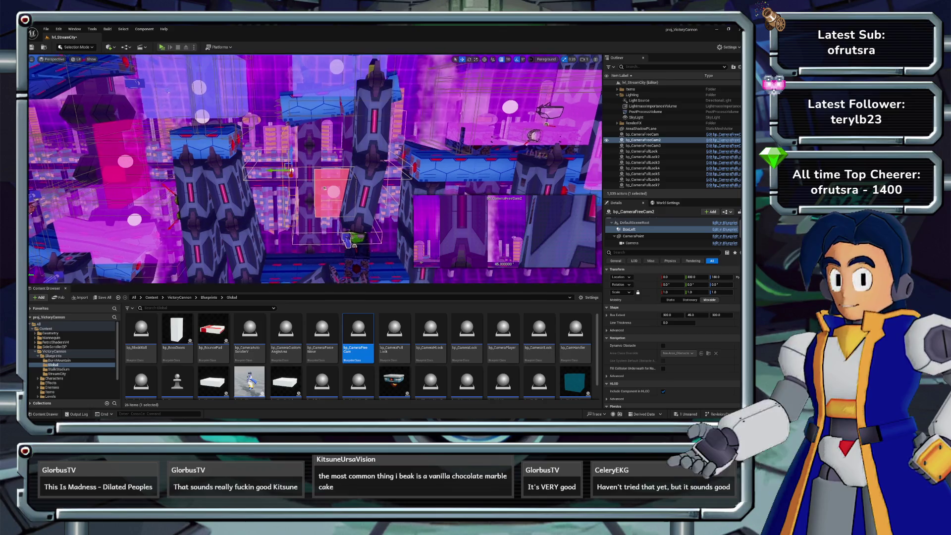
Step: Fly right and up along the stage and select the bp_CameraFullLock11 volume
{"action": "key", "text": "d"}
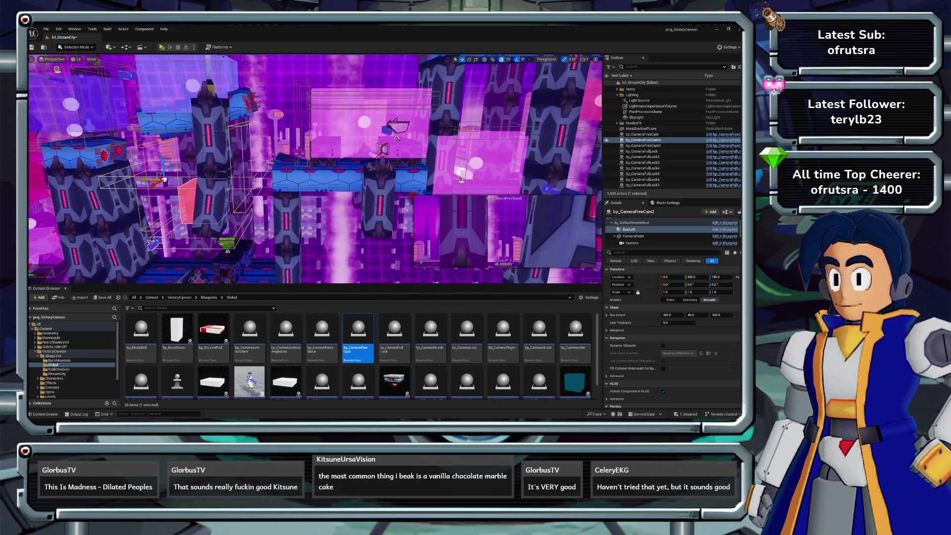
{"action": "key", "text": "e"}
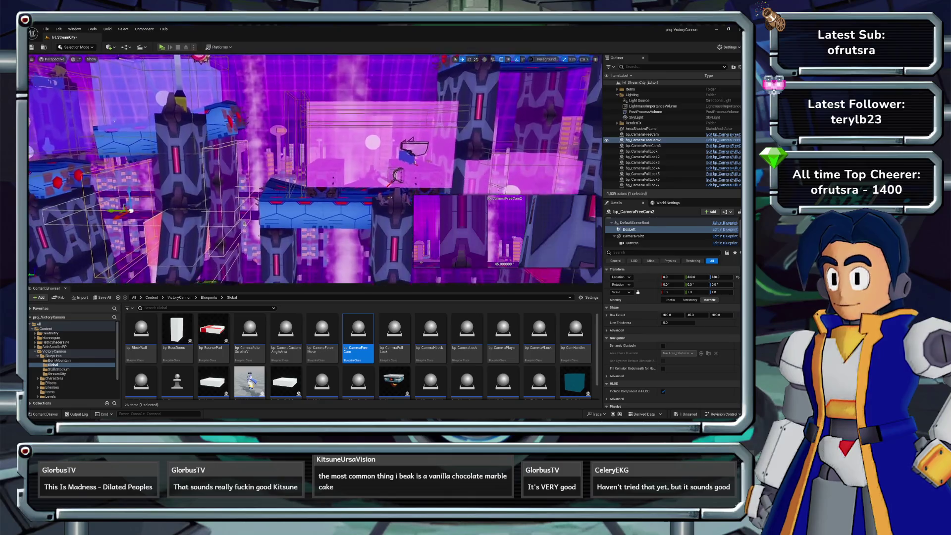
{"action": "key", "text": "d"}
{"action": "key", "text": "e"}
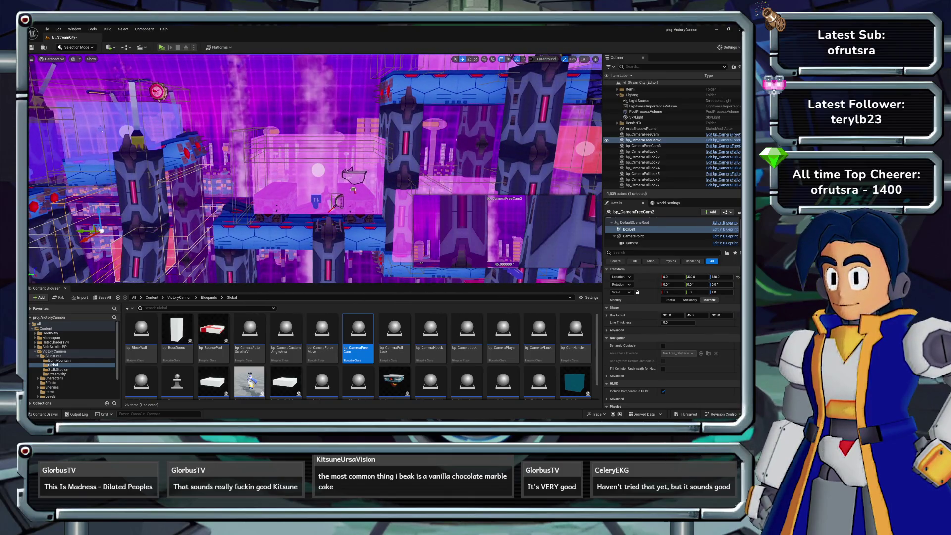
{"action": "key", "text": "e"}
{"action": "key", "text": "a"}
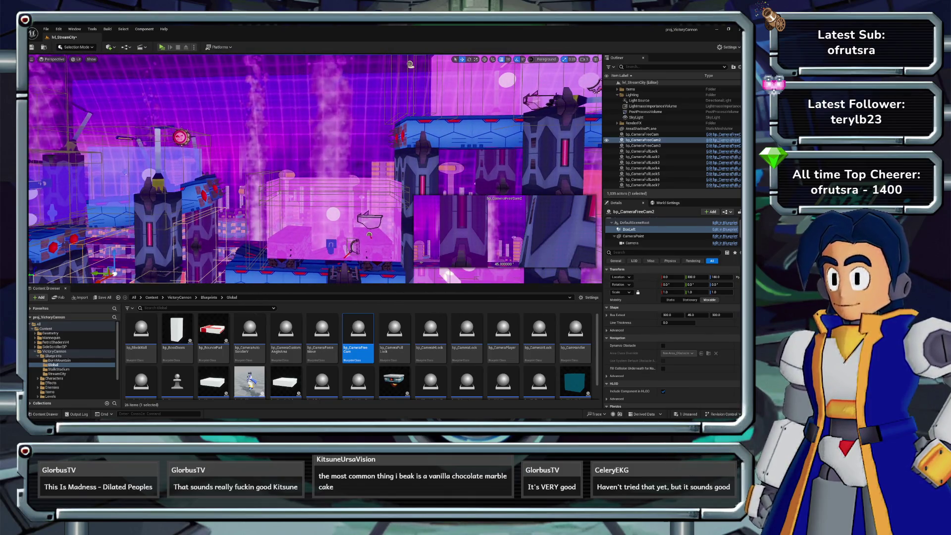
{"action": "key", "text": "q"}
{"action": "key", "text": "d"}
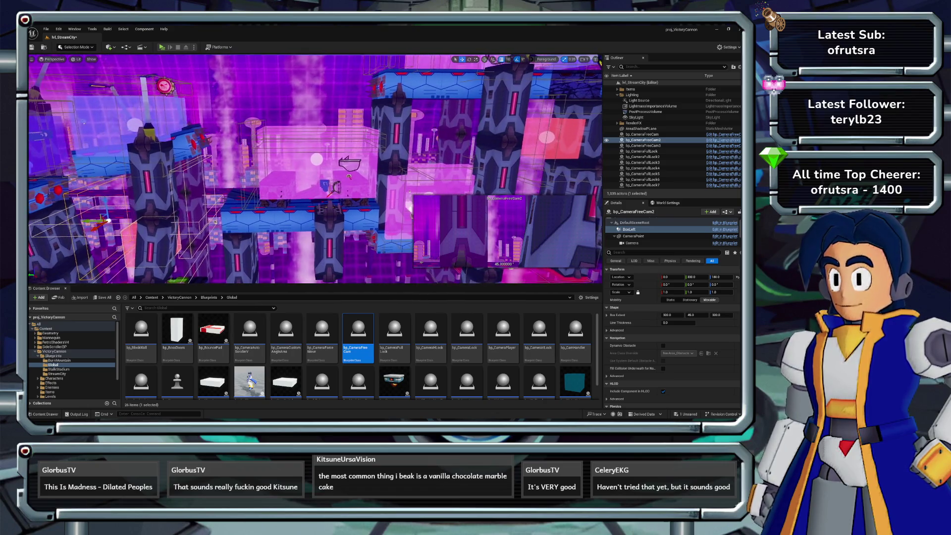
{"action": "left_click", "coordinate": [297, 164]}
{"action": "key", "text": "e"}
{"action": "key", "text": "d"}
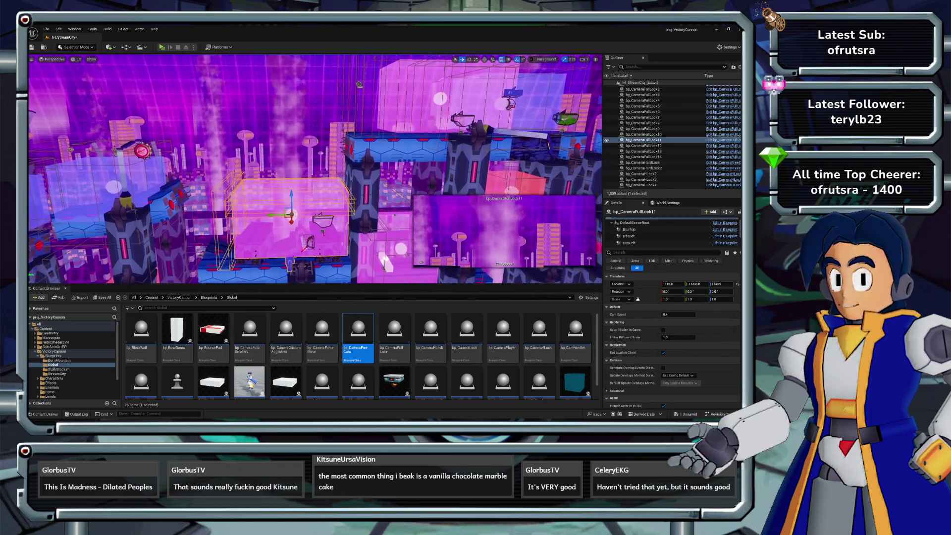
{"action": "key", "text": "a"}
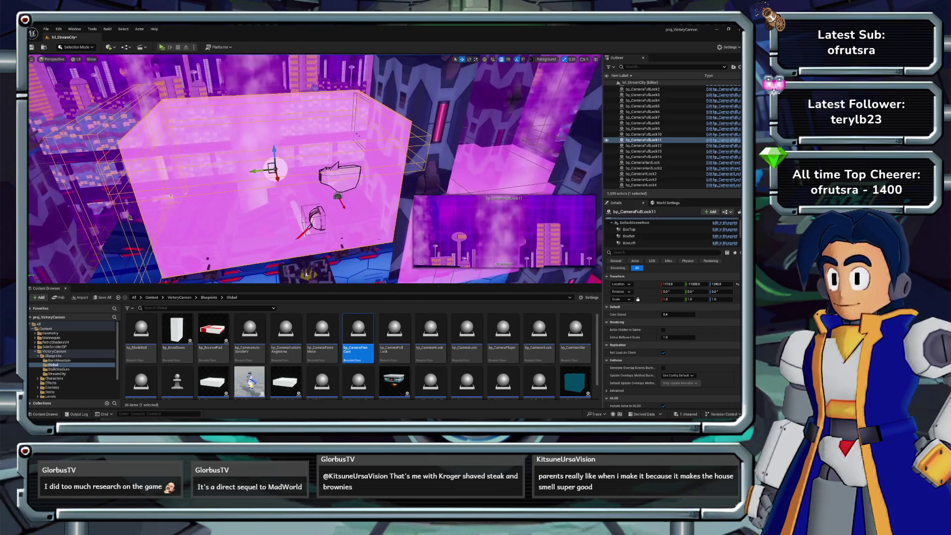
{"action": "left_click_drag", "start_coordinate": [394, 336], "coordinate": [353, 144]}
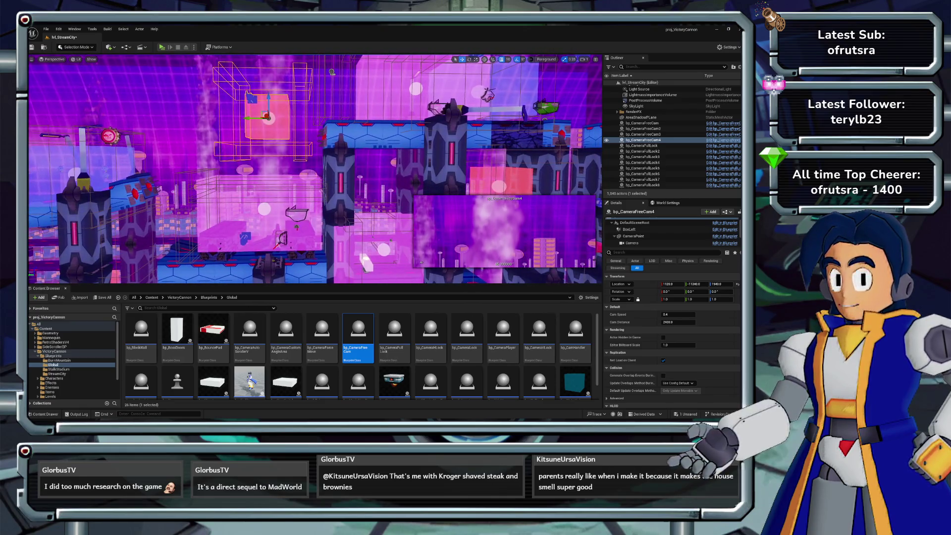
Step: Nudge bp_CameraFreeCam4 slightly down and right above the stage path, then check its placement
{"action": "left_click_drag", "start_coordinate": [260, 113], "coordinate": [258, 114]}
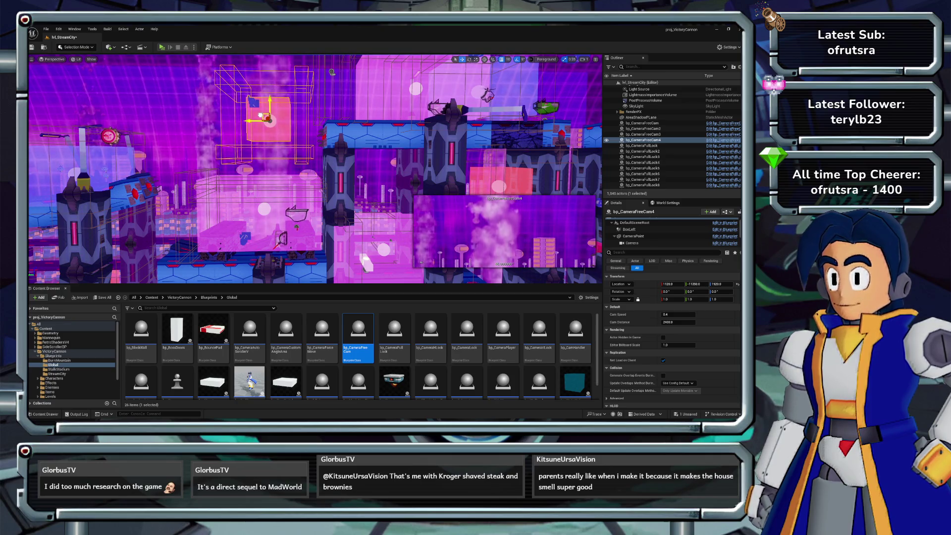
{"action": "left_click_drag", "start_coordinate": [263, 113], "coordinate": [292, 125]}
{"action": "key", "text": "e"}
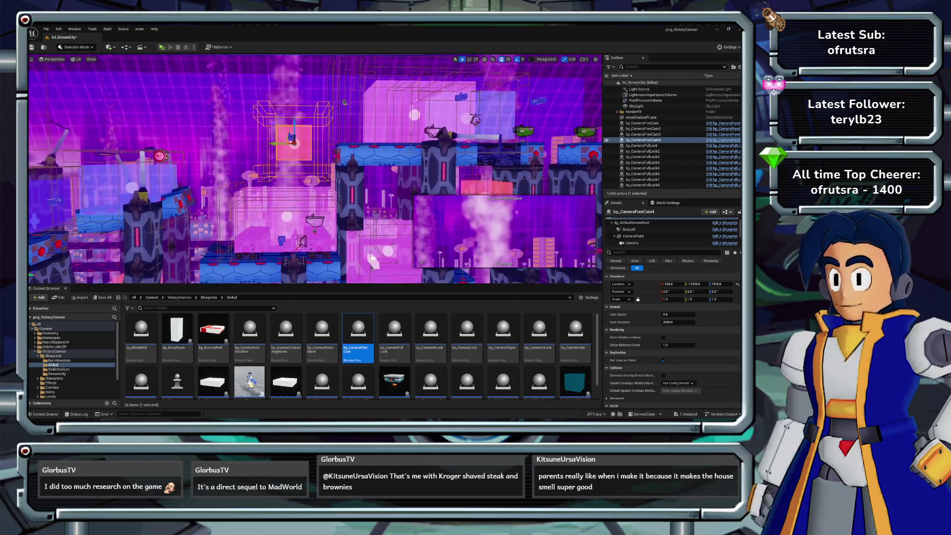
{"action": "key", "text": "q"}
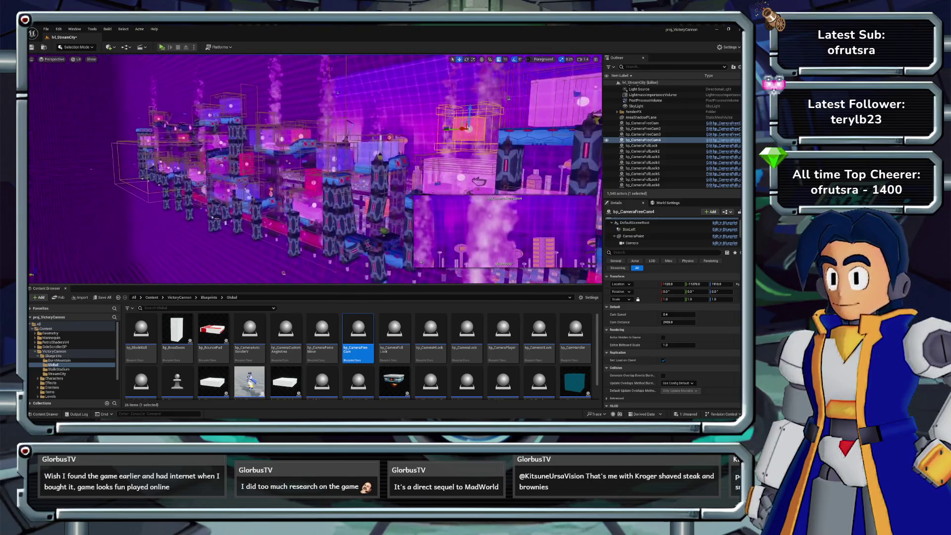
Step: Select bp_CameraHardLock near the city towers and frame it to show its components
{"action": "key", "text": "w"}
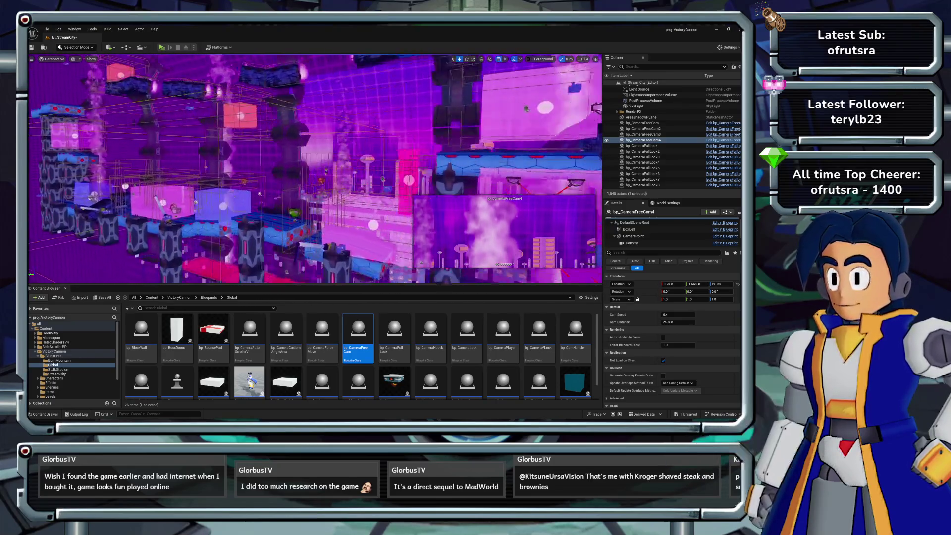
{"action": "key", "text": "w"}
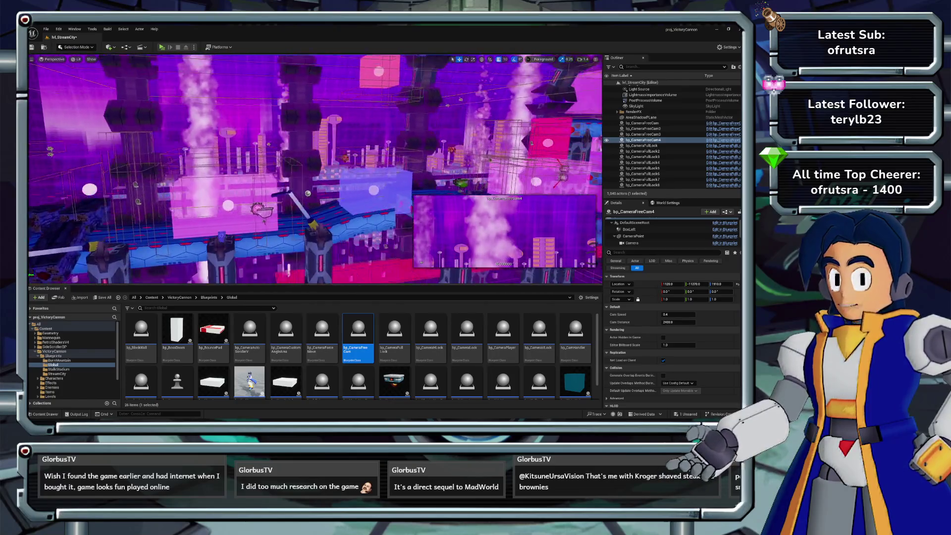
{"action": "key", "text": "s"}
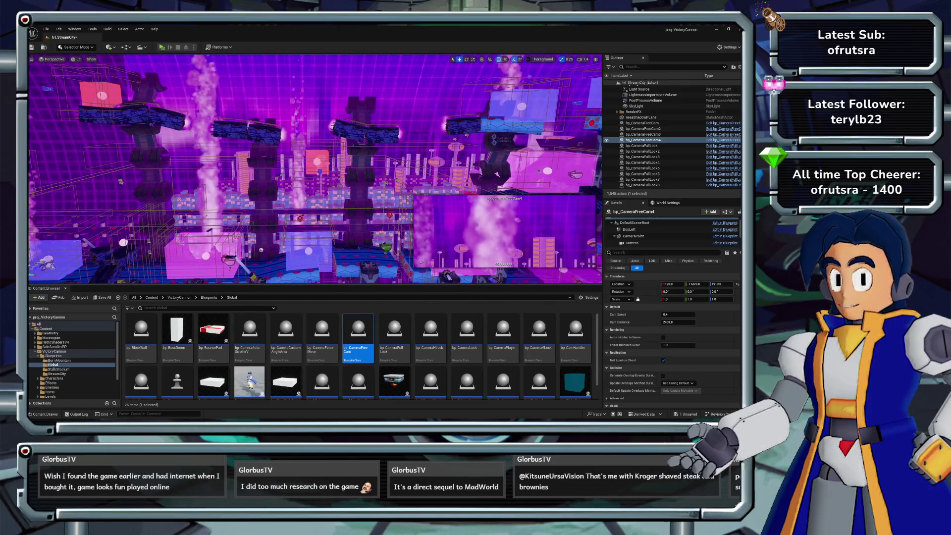
{"action": "left_click", "coordinate": [317, 161]}
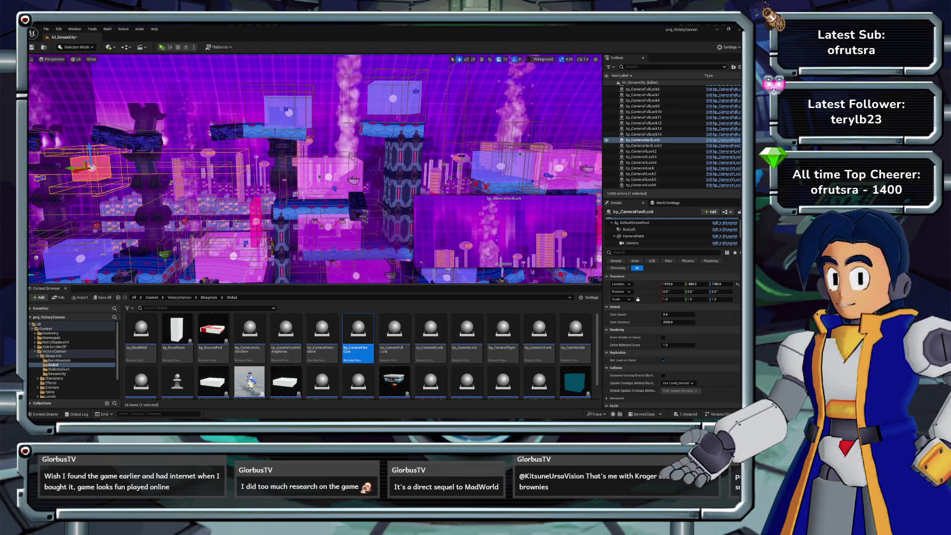
{"action": "key", "text": "a"}
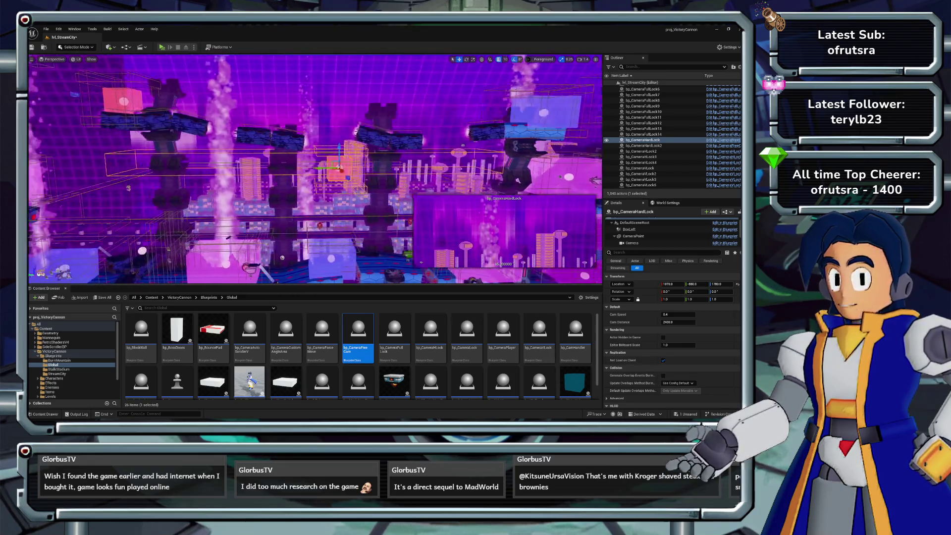
{"action": "key", "text": "a"}
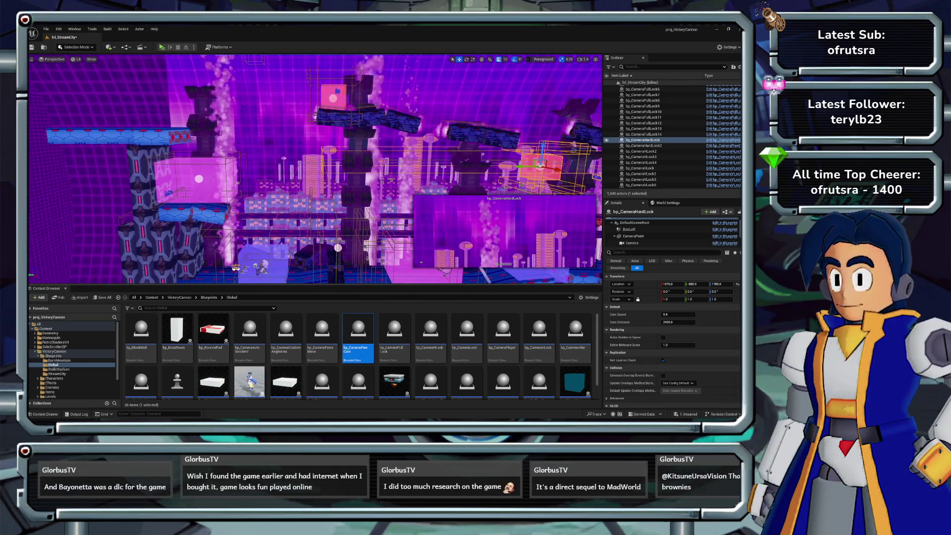
{"action": "key", "text": "f"}
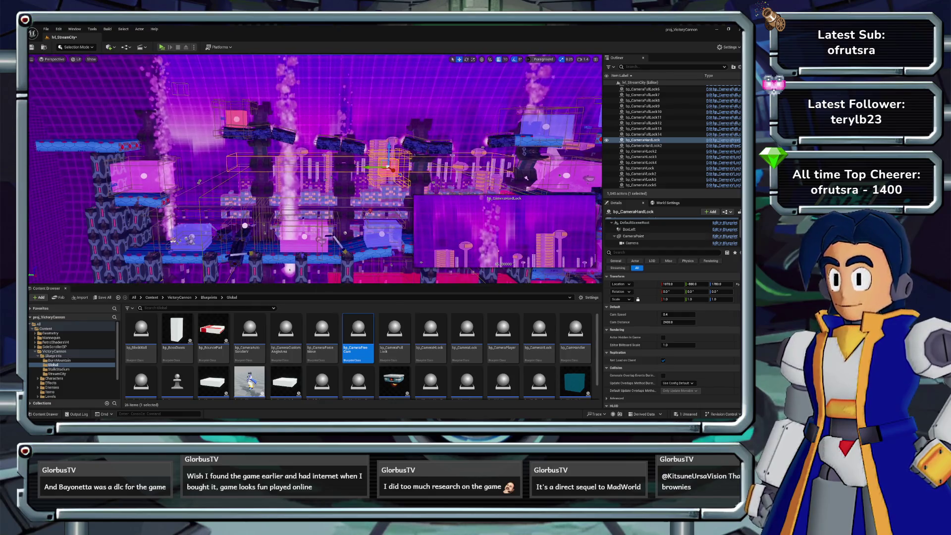
{"action": "scroll", "coordinate": [669, 231], "scroll_direction": "down", "scroll_amount": 2}
Step: Move the hard-lock volume's BoxTop 100 units along Y
{"action": "left_click", "coordinate": [629, 236]}
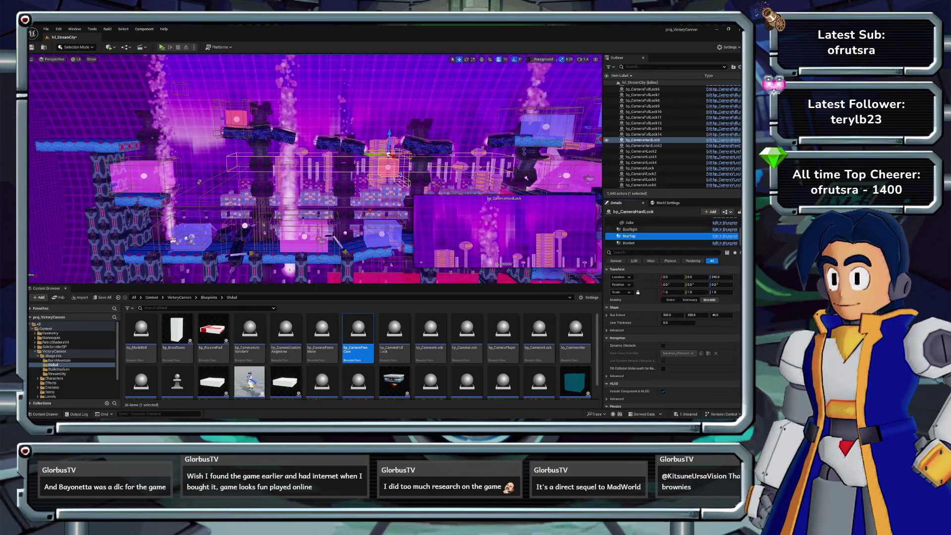
{"action": "left_click_drag", "start_coordinate": [370, 154], "coordinate": [354, 154]}
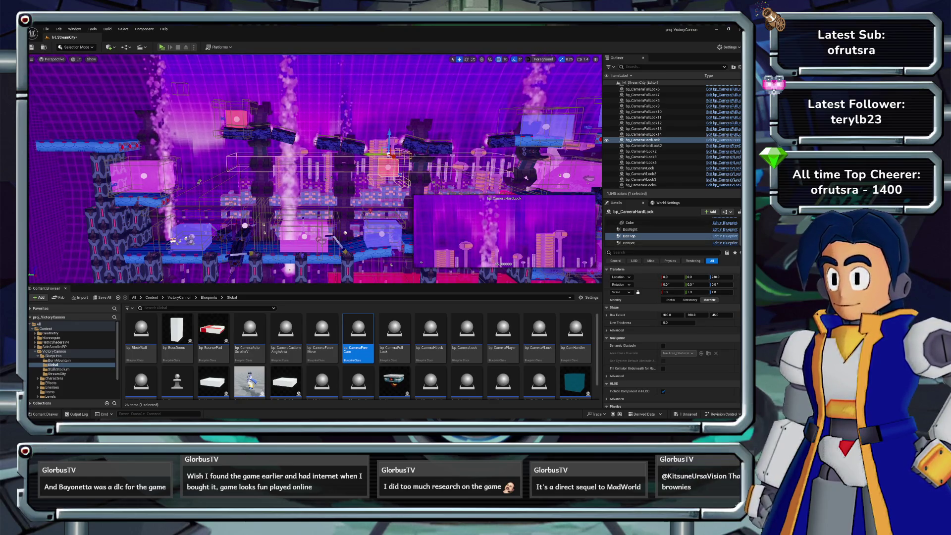
{"action": "left_click", "coordinate": [630, 229]}
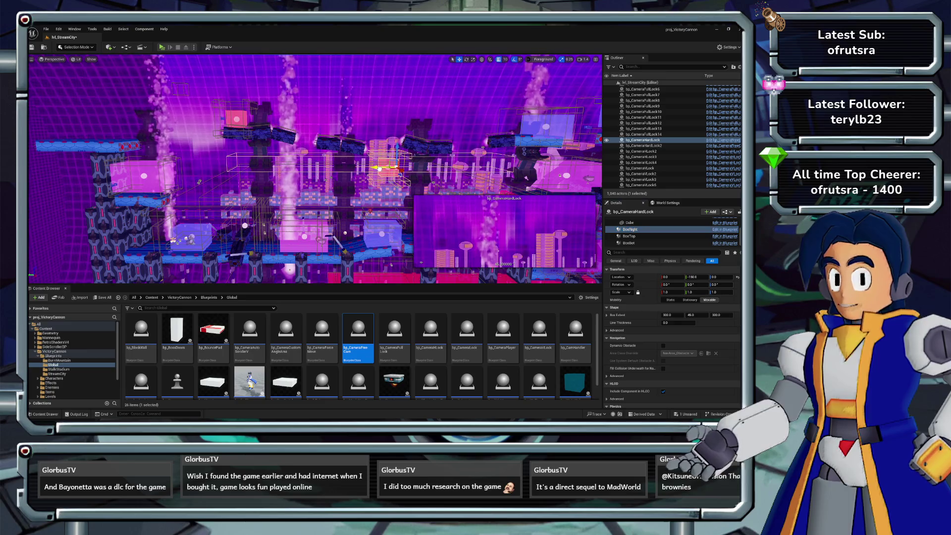
{"action": "scroll", "coordinate": [644, 233], "scroll_direction": "up", "scroll_amount": 2}
Step: Move BoxLeft to Y 890, shrink its Box Extent Y to about 2296, and save the level
{"action": "left_click", "coordinate": [629, 229]}
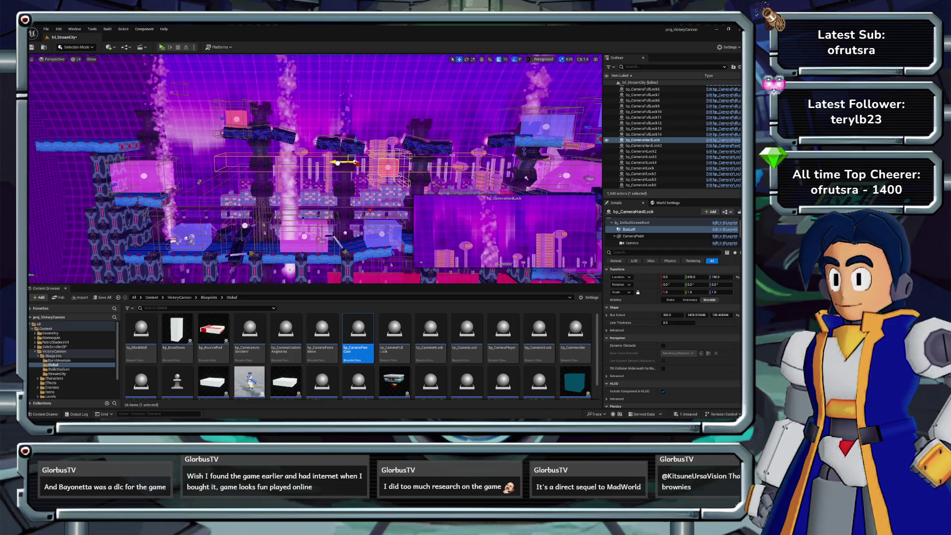
{"action": "left_click_drag", "start_coordinate": [337, 162], "coordinate": [349, 161]}
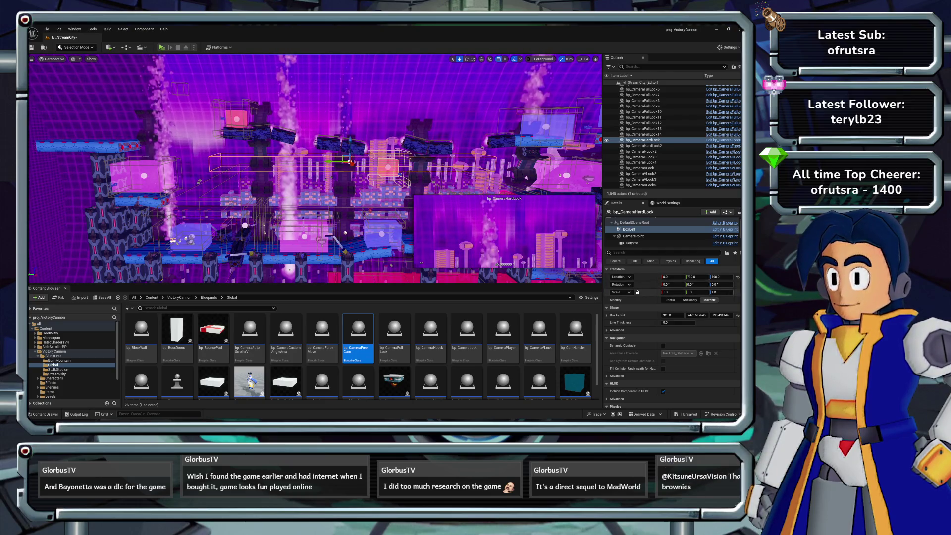
{"action": "left_click_drag", "start_coordinate": [699, 315], "coordinate": [701, 315]}
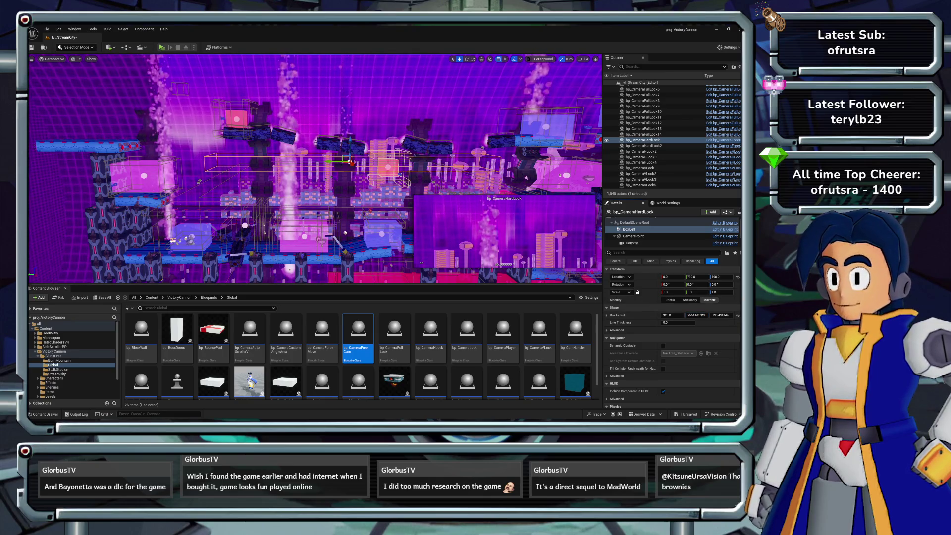
{"action": "mouse_move", "coordinate": [349, 162]}
{"action": "left_mouse_down"}
{"action": "mouse_move", "coordinate": [322, 164]}
{"action": "mouse_move", "coordinate": [344, 148]}
{"action": "mouse_move", "coordinate": [297, 149]}
{"action": "mouse_move", "coordinate": [366, 131]}
{"action": "mouse_move", "coordinate": [338, 131]}
{"action": "mouse_move", "coordinate": [350, 98]}
{"action": "left_mouse_up"}
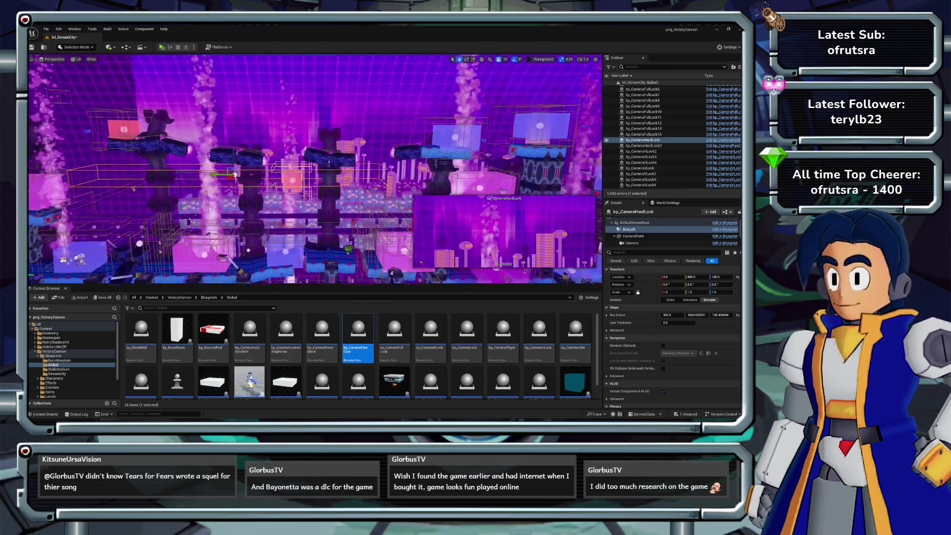
{"action": "key", "text": "ctrl+s"}
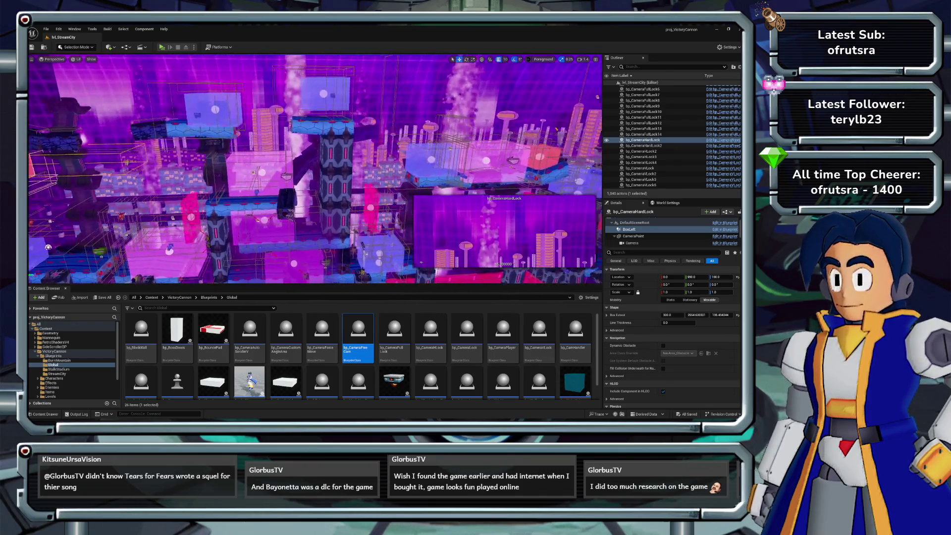
Step: Fly over the city stage to its end area and launch a Play In Editor test
{"action": "key", "text": "w"}
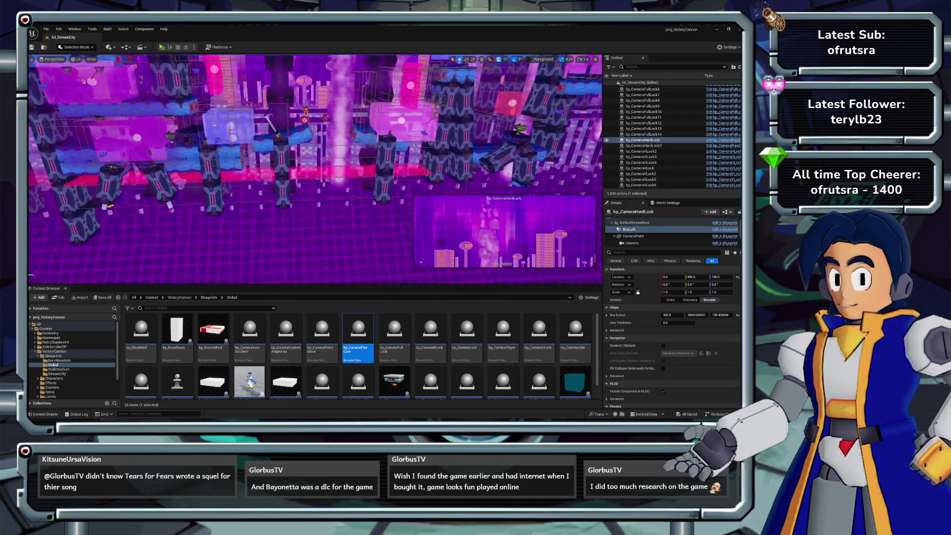
{"action": "key", "text": "w"}
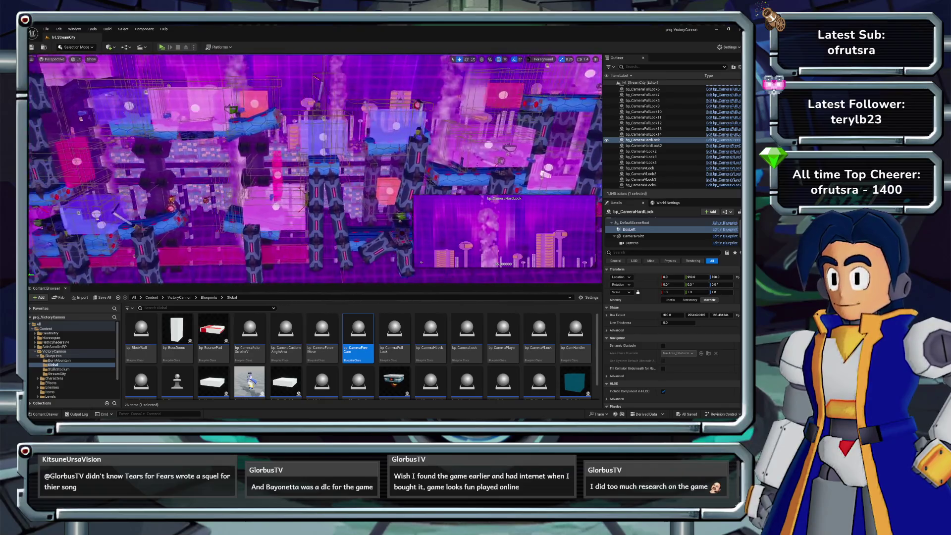
{"action": "key", "text": "w"}
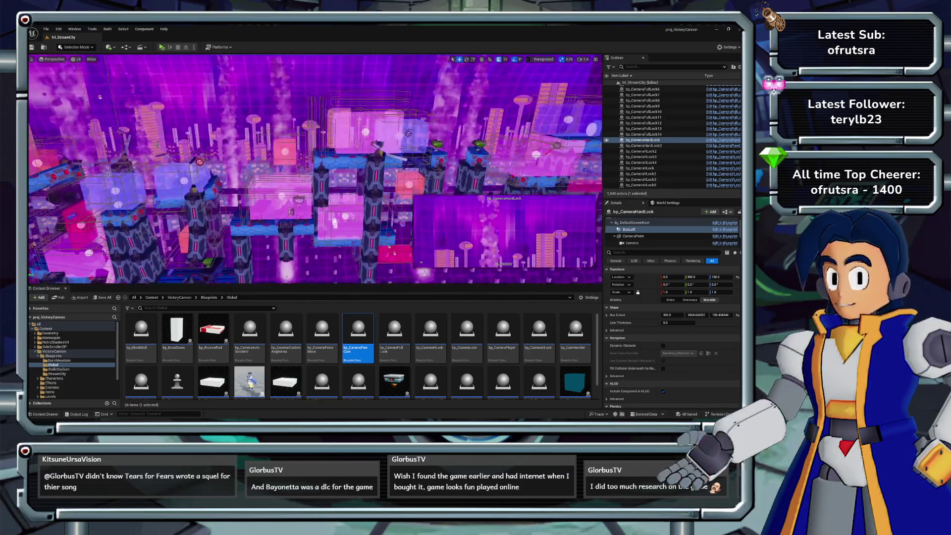
{"action": "key", "text": "w"}
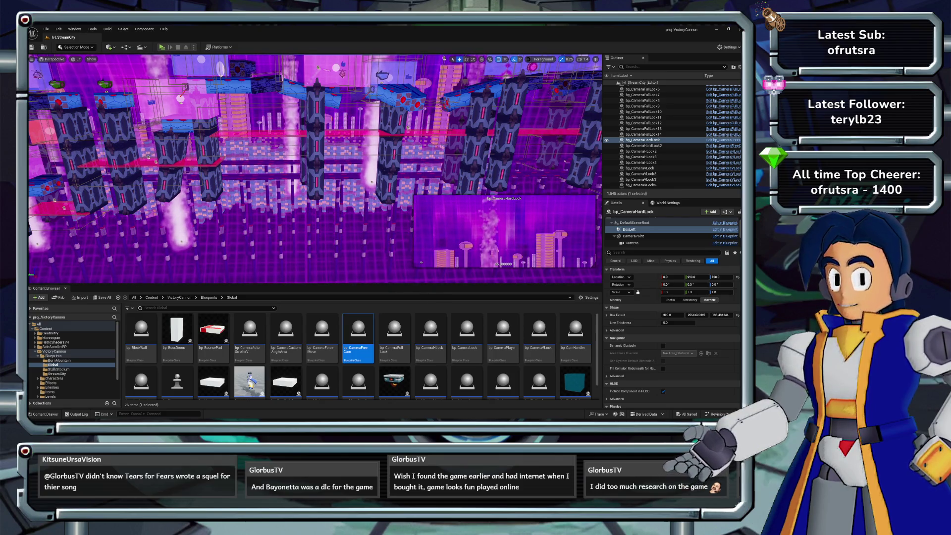
{"action": "key", "text": "alt+p"}
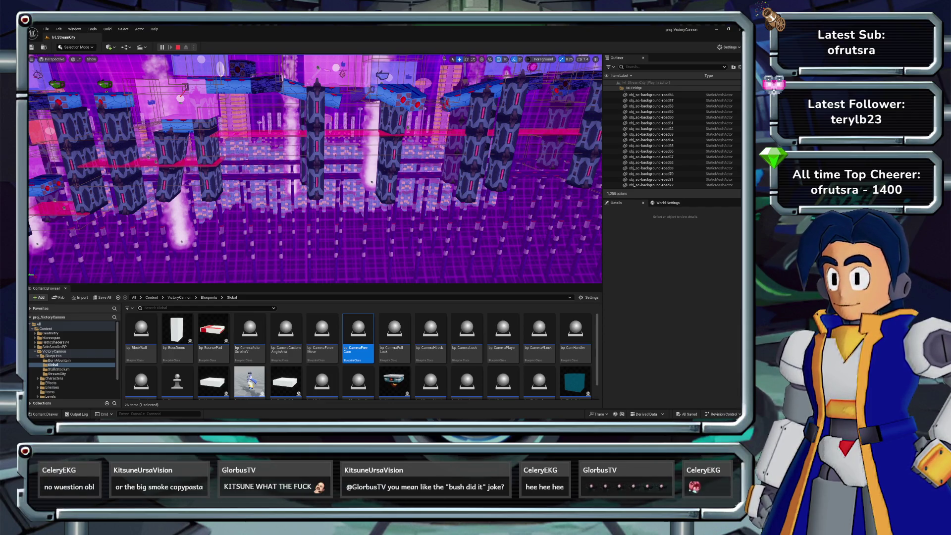
Step: Stop the Play In Editor session with Esc and return to editing the StreamCity level
{"action": "key", "text": "Escape"}
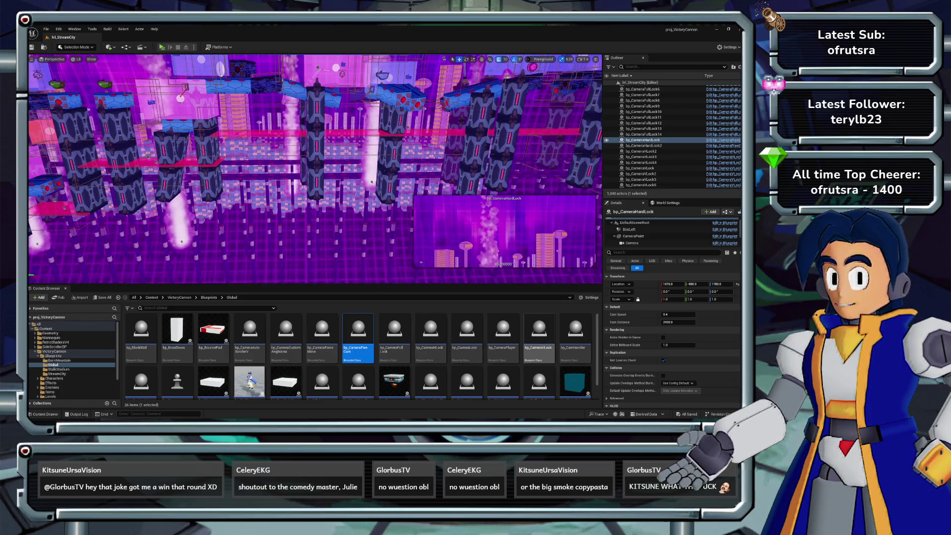
Step: Pick the bp_CameraVLock volume blueprint, then the free-camera volume blueprint, in the Content Browser
{"action": "left_click", "coordinate": [539, 330]}
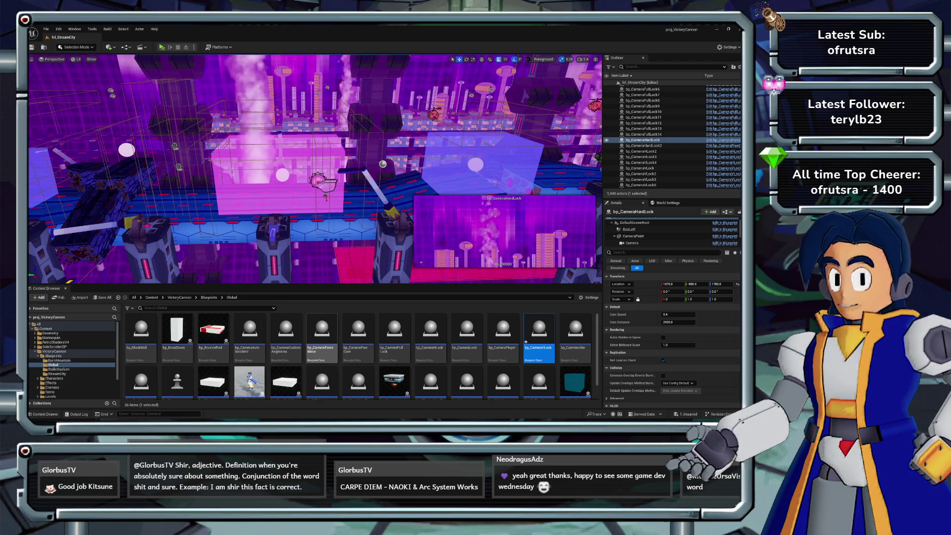
{"action": "left_click", "coordinate": [358, 332]}
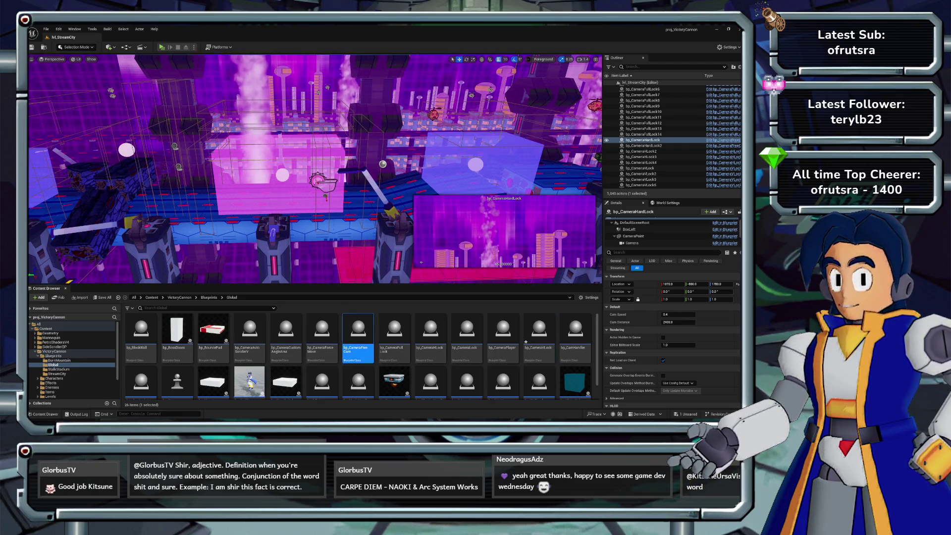